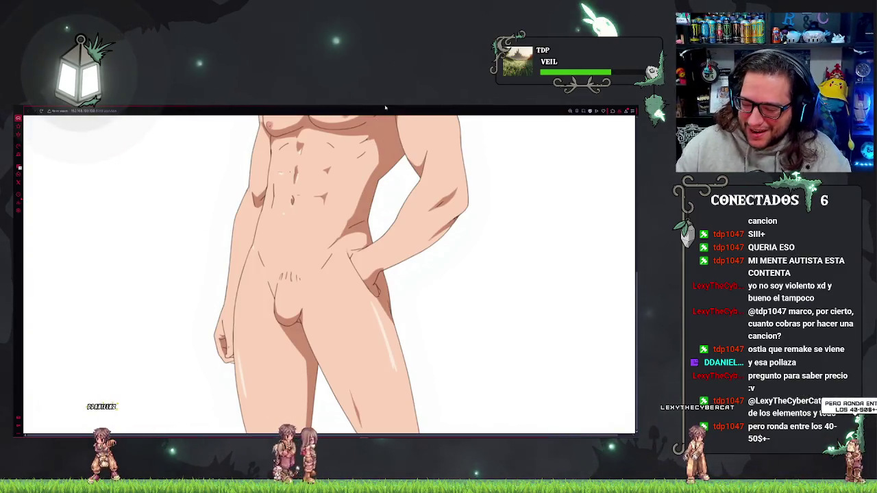
Switch to the ImagenA3D workflow and pick the horse picture in the Cargar Imagen node.
key(ctrl+minus)
key(ctrl+w)
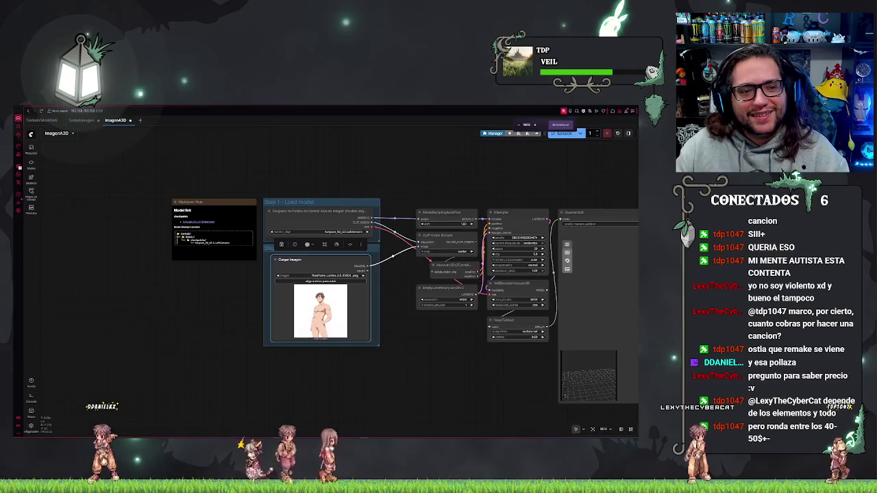
click(324, 281)
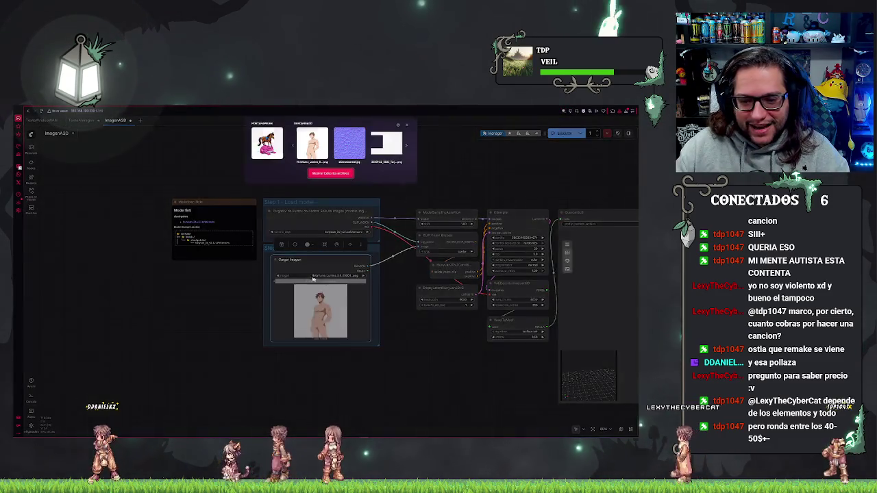
click(312, 139)
Deselect the image loader and queue the workflow to generate the 3D mesh.
click(205, 298)
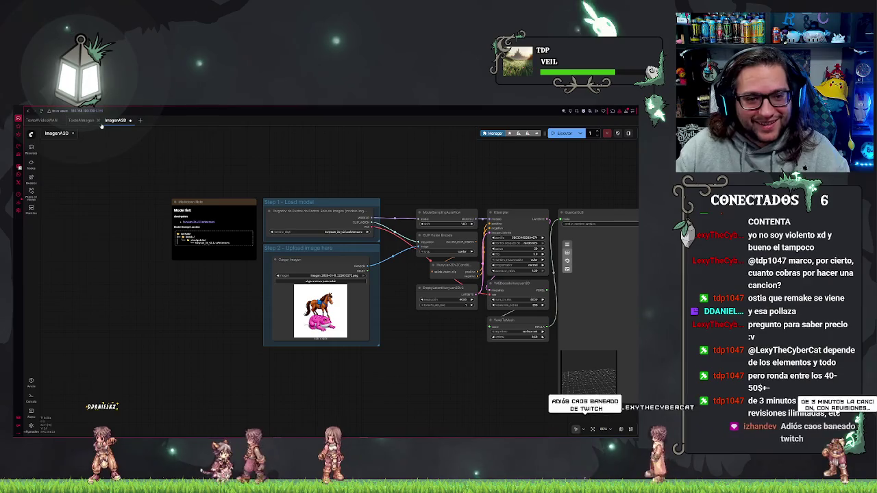
key(ctrl+Return)
scroll(363, 172, down, 1)
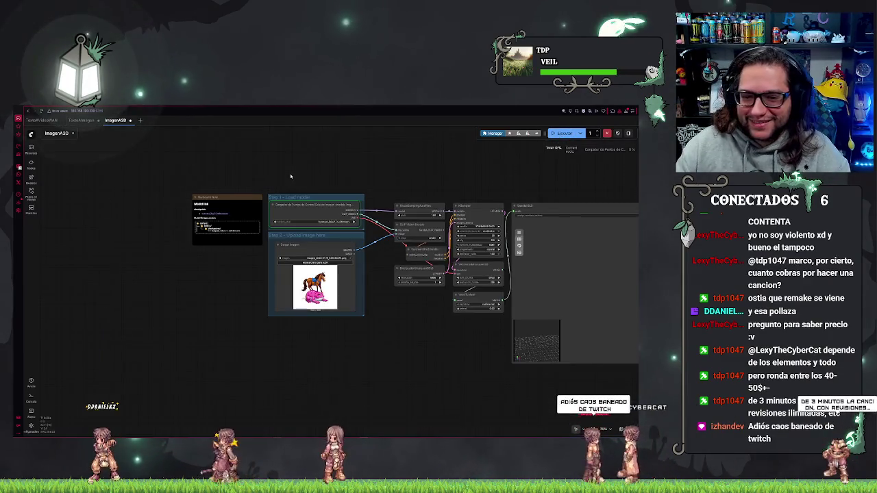
scroll(350, 172, down, 1)
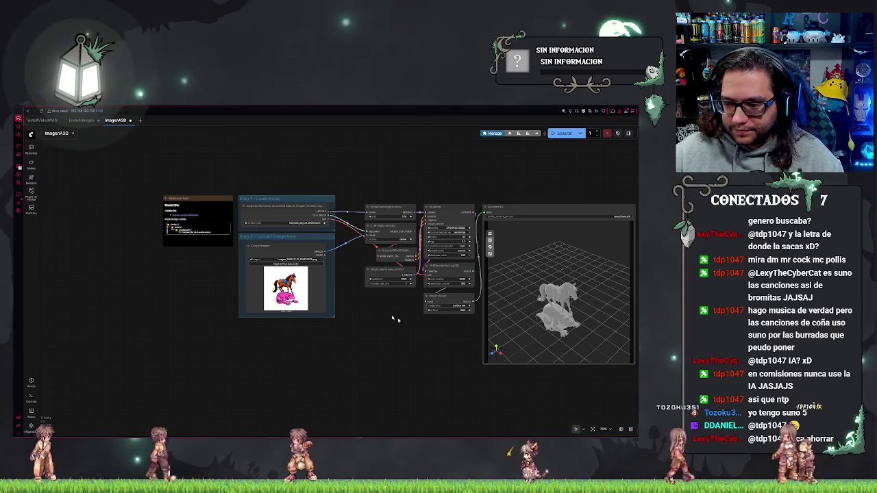
Centre the 3D preview and orbit the gray horse mesh to see its other side and front.
drag(416, 349, 327, 329)
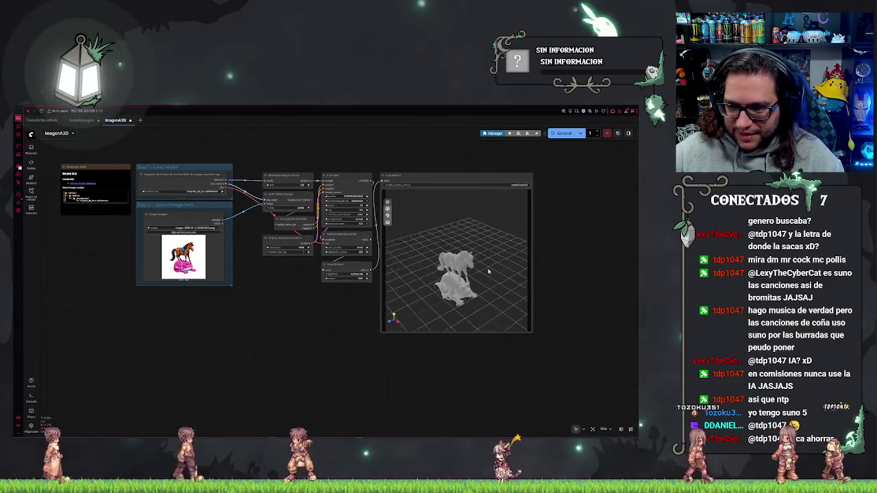
drag(492, 276, 400, 276)
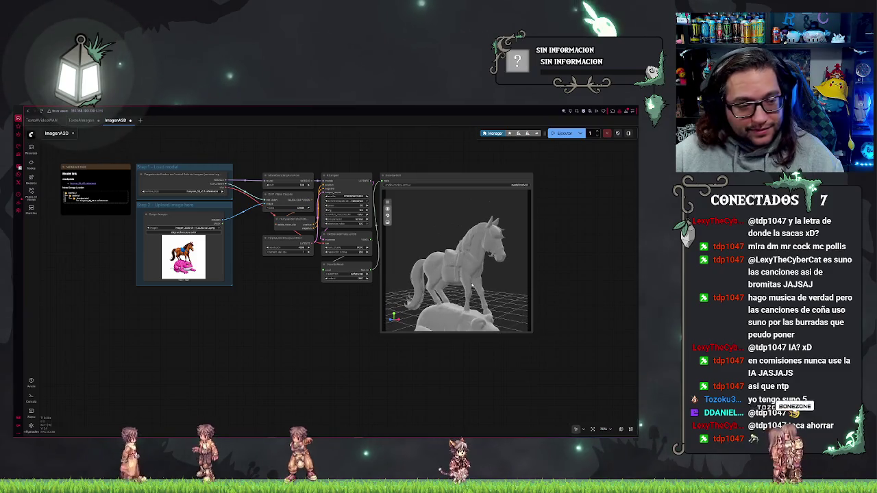
mouse_move(474, 313)
mouse_down()
mouse_move(452, 292)
mouse_move(488, 288)
mouse_move(381, 275)
mouse_move(439, 302)
mouse_up()
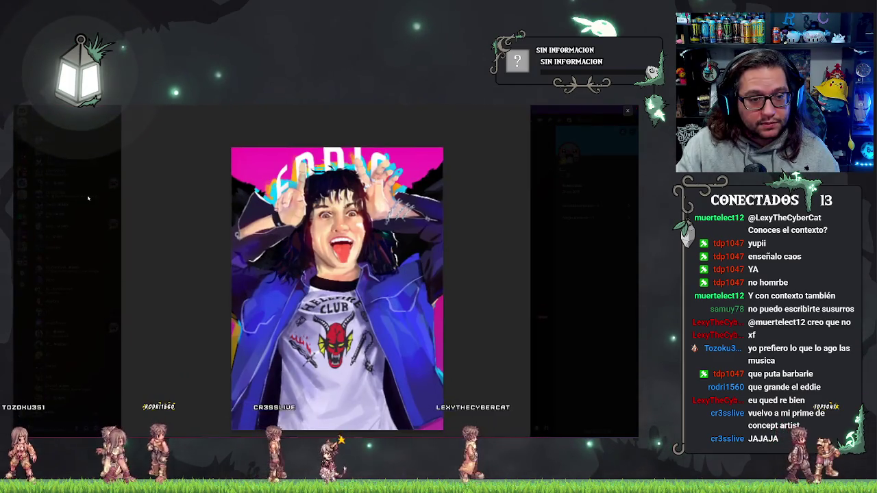
Close the enlarged artwork preview and return to the team invitation page in the browser.
click(231, 114)
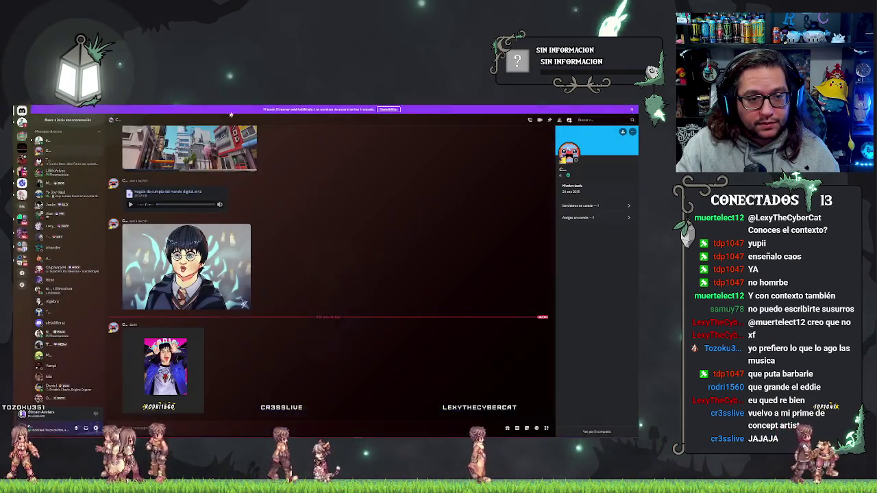
key(alt+Tab)
key(alt+Tab)
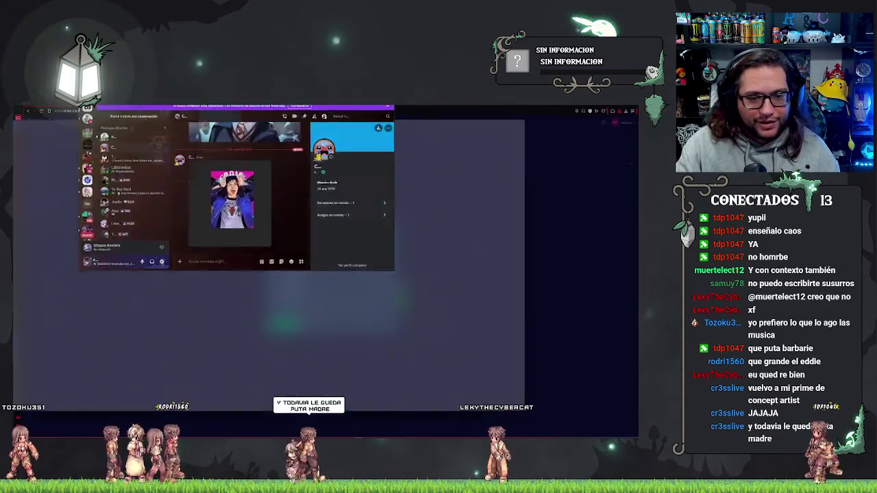
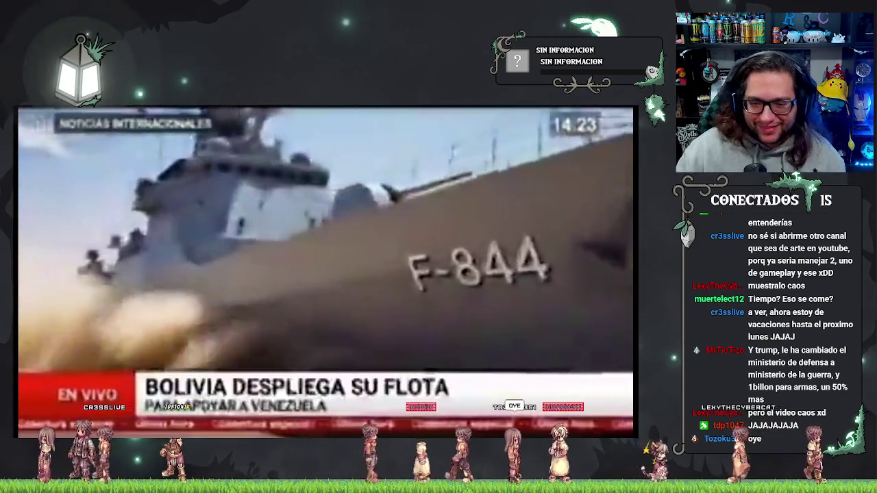
Pause the news clip playing in the video player.
key(space)
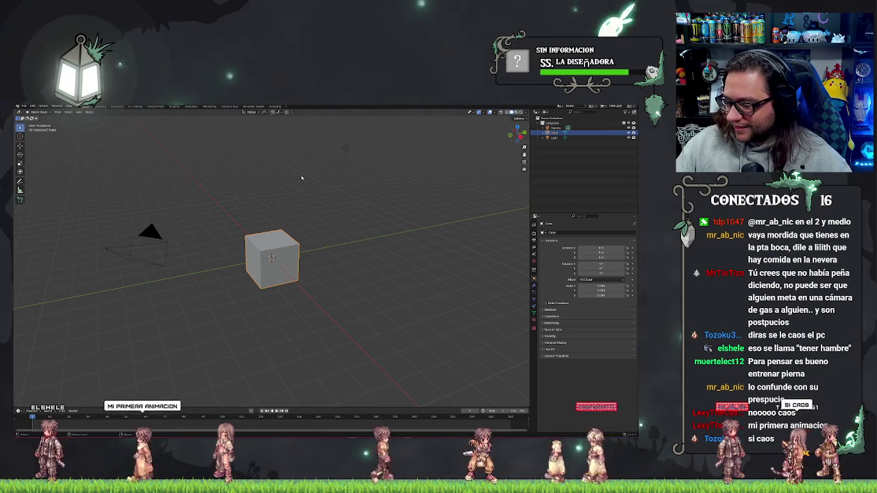
Delete the default Camera, Cube and Light, then bring up the File import formats.
scroll(302, 177, down, 2)
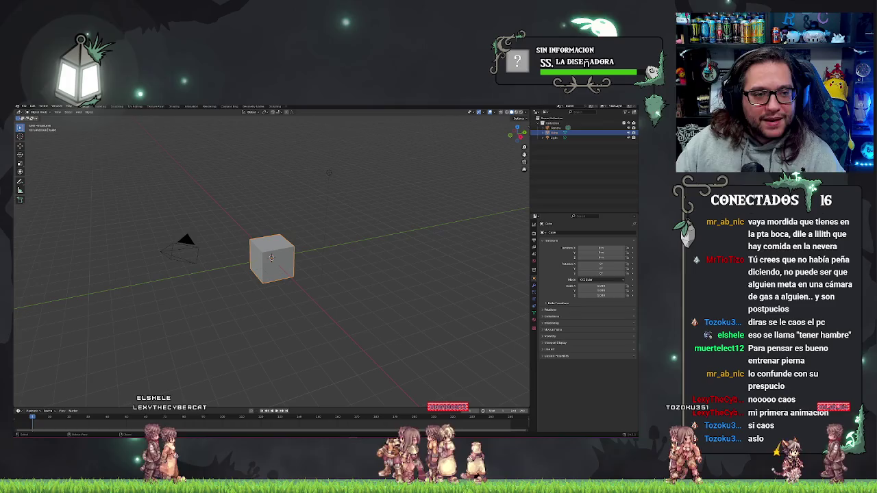
click(553, 128)
key(Delete)
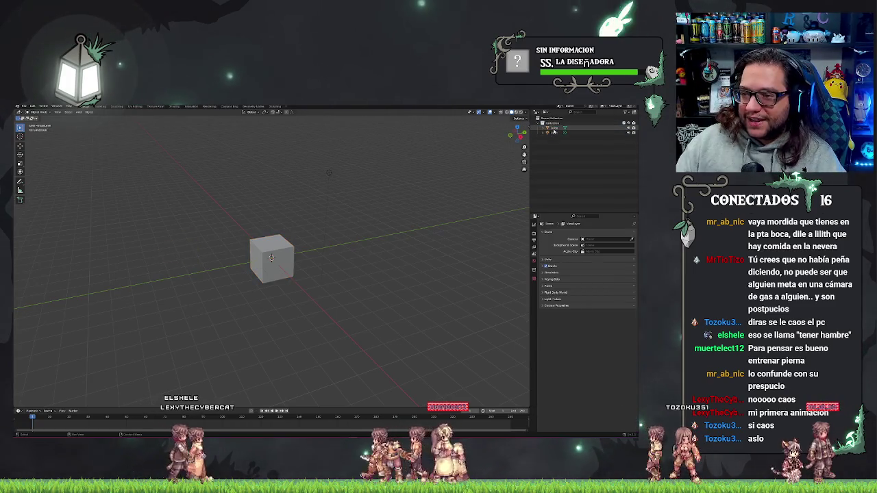
click(554, 128)
key(Delete)
click(554, 128)
key(Delete)
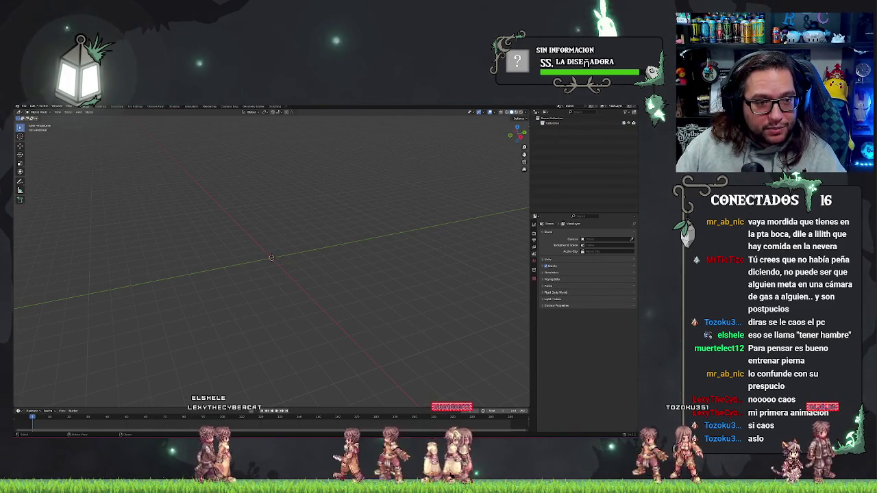
click(24, 107)
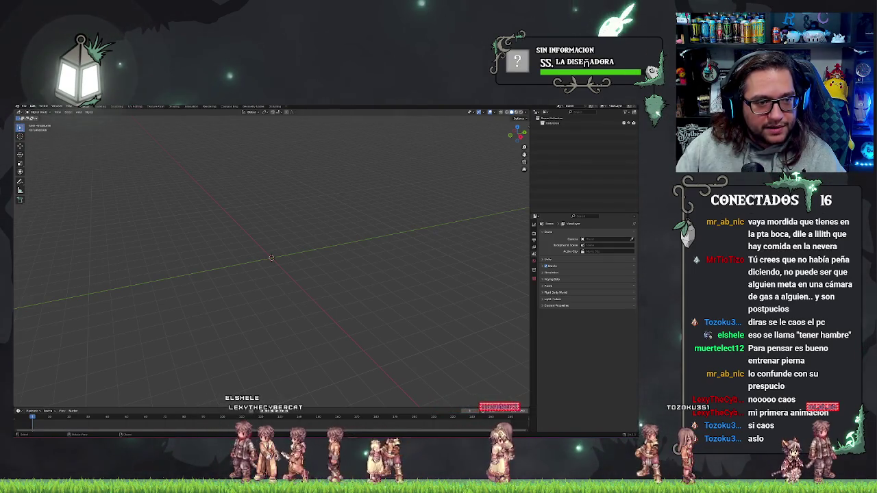
mouse_move(55, 177)
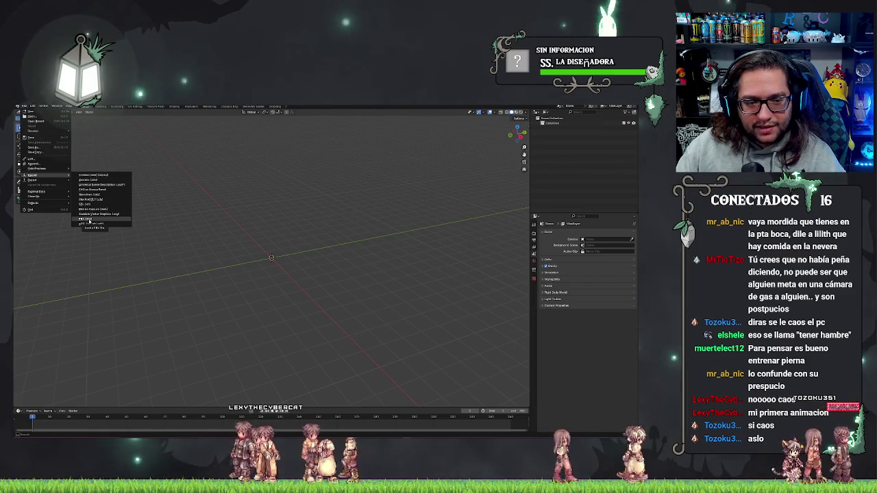
Import the FBX character model and orbit around it.
click(89, 219)
key(Escape)
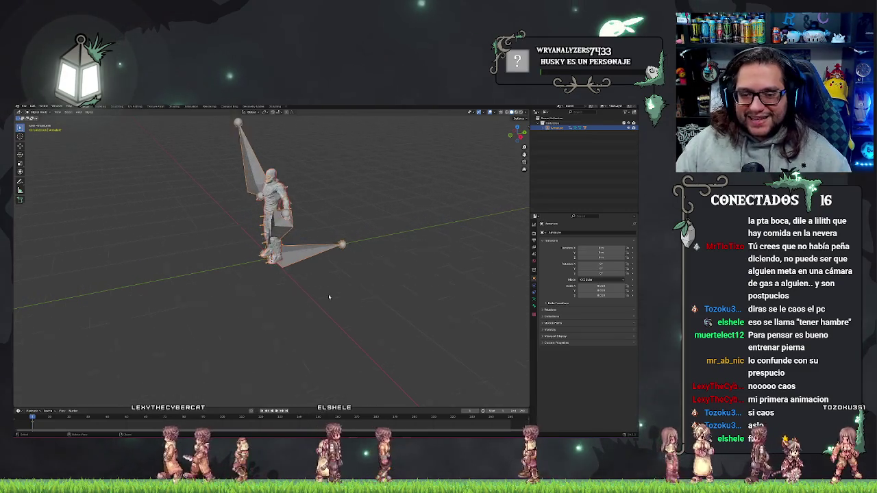
right_click(277, 296)
mouse_move(313, 274)
mouse_down()
mouse_move(353, 274)
mouse_move(369, 283)
mouse_move(360, 288)
mouse_move(498, 223)
mouse_up()
Delete the imported Armature, keeping only the material_001 mesh selected.
click(542, 128)
click(563, 147)
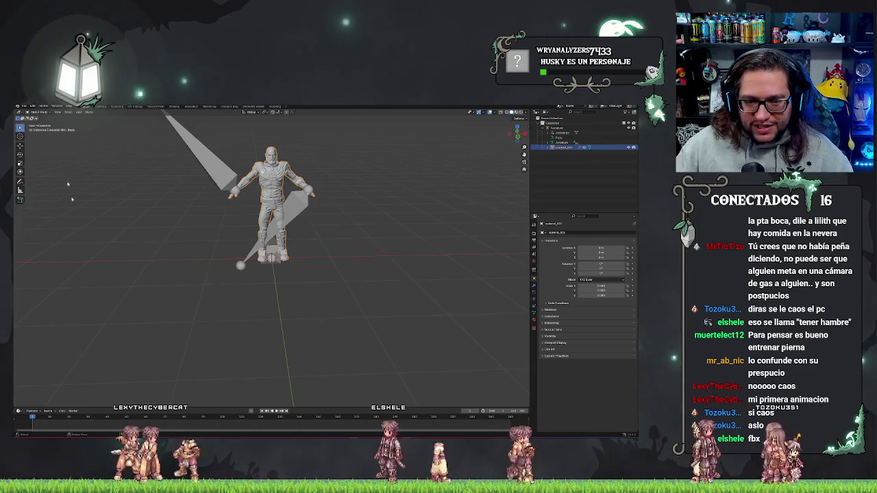
click(562, 142)
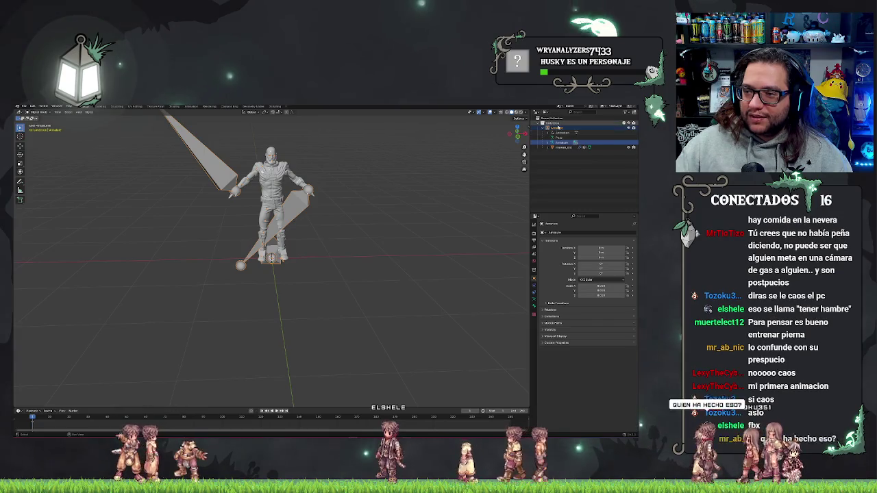
click(560, 135)
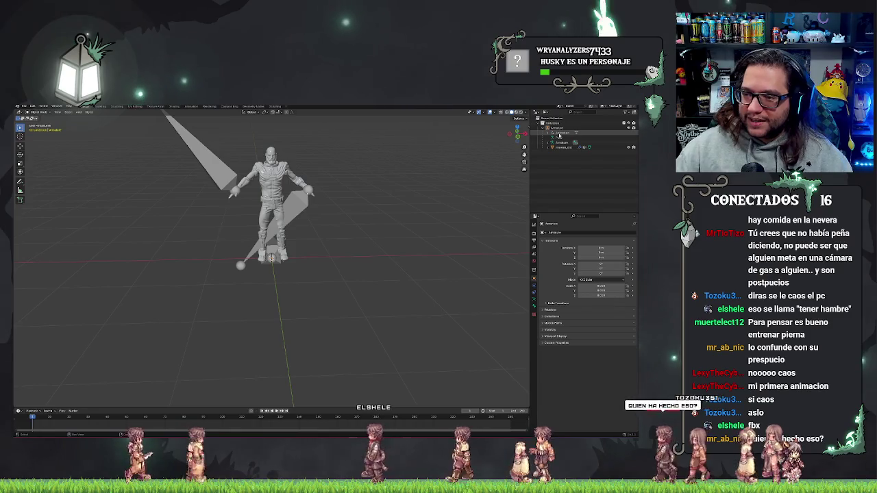
key(Delete)
click(557, 127)
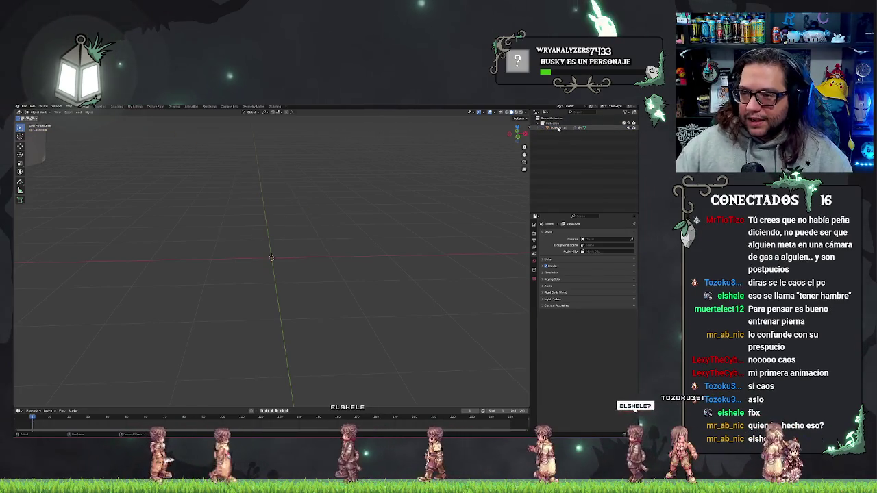
Frame the character in a front orthographic view.
scroll(318, 231, down, 10)
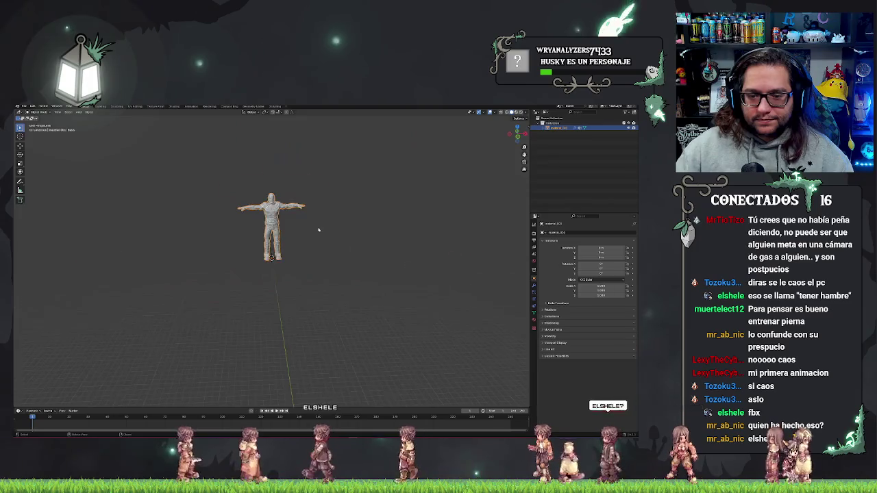
scroll(323, 192, up, 3)
key(KP_1)
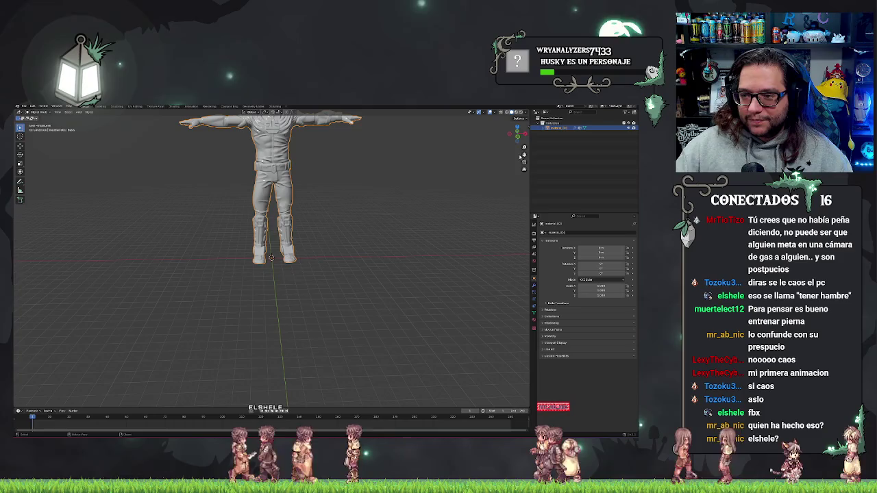
mouse_move(523, 155)
mouse_down()
mouse_move(523, 209)
mouse_move(523, 154)
mouse_up()
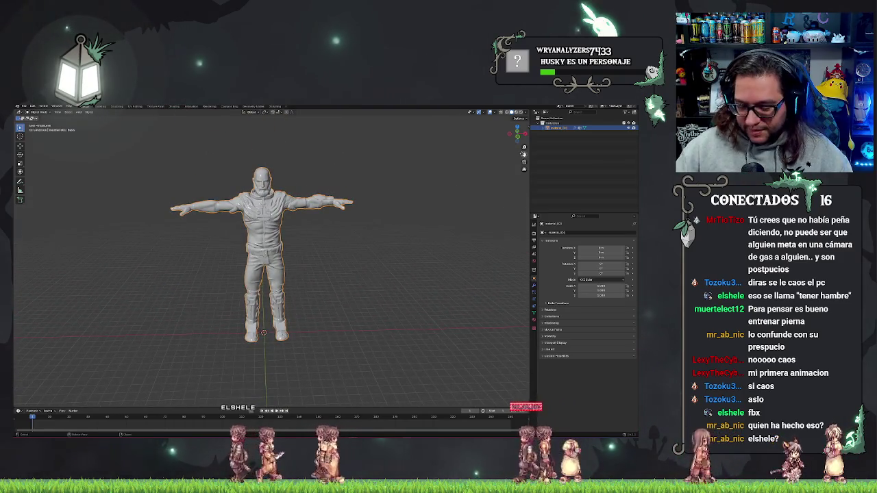
key(KP_5)
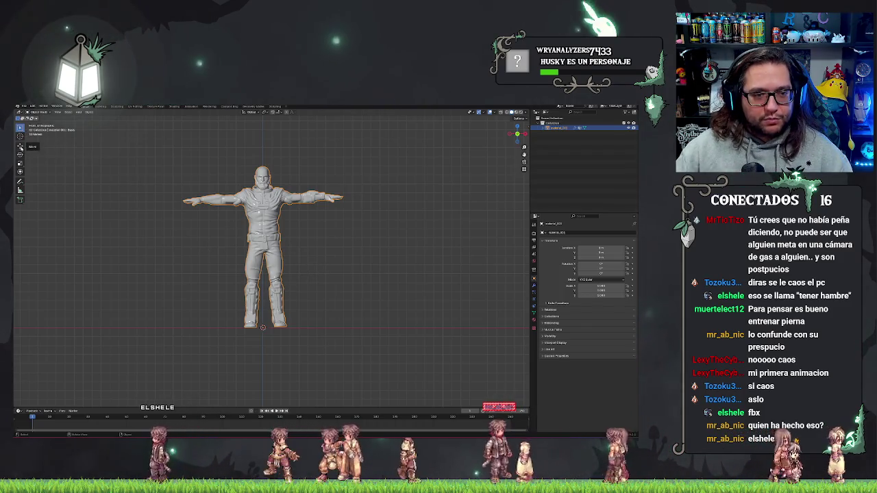
Nudge material_001 along the X axis, then view it from the top.
click(20, 145)
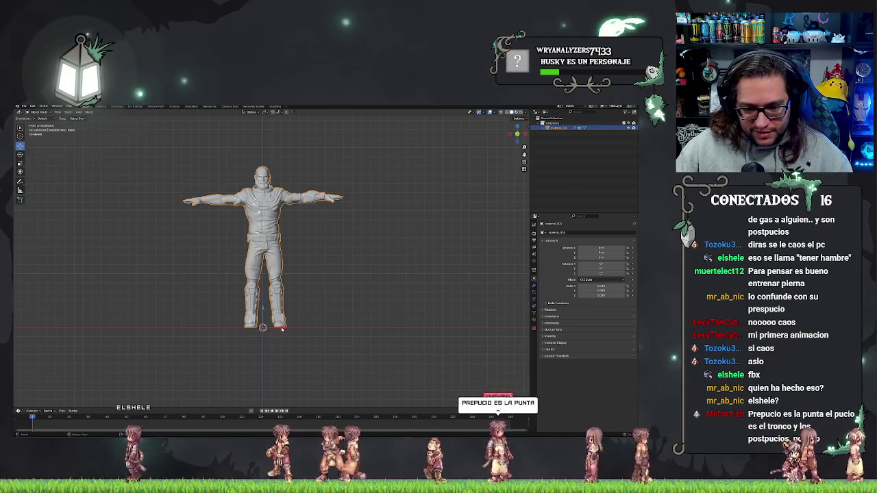
key(g)
key(x)
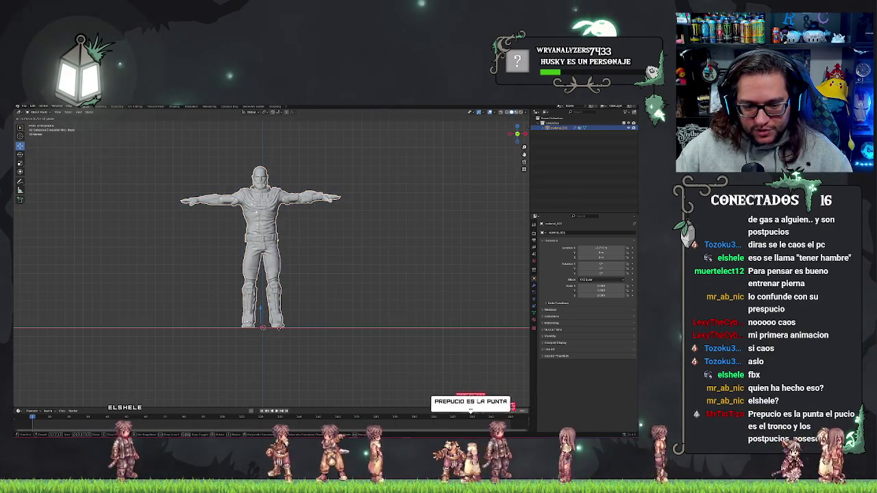
key(Return)
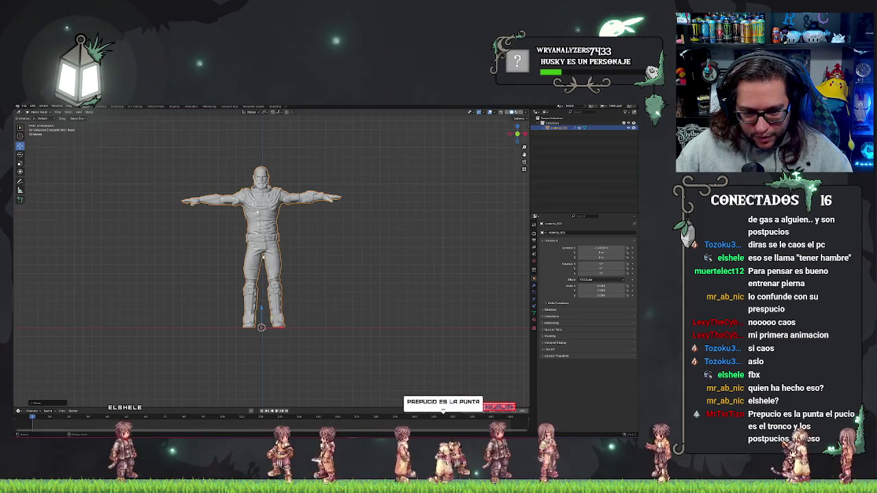
scroll(263, 254, up, 6)
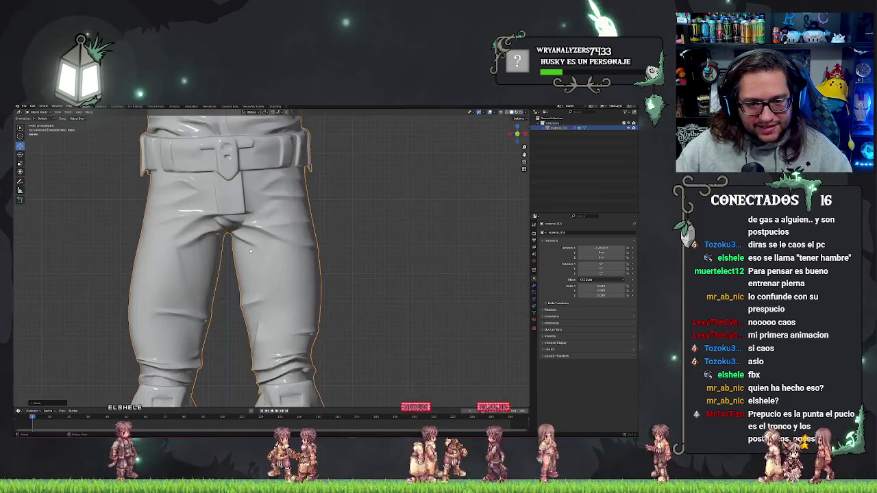
scroll(229, 235, down, 7)
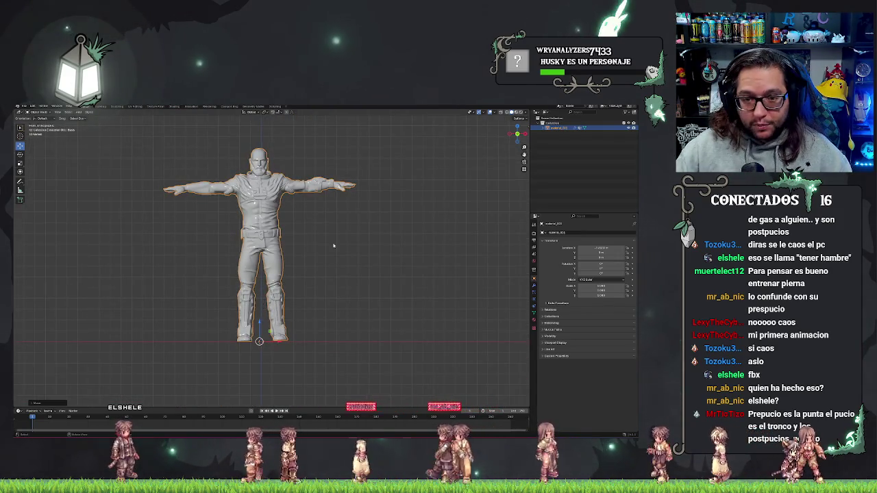
key(KP_7)
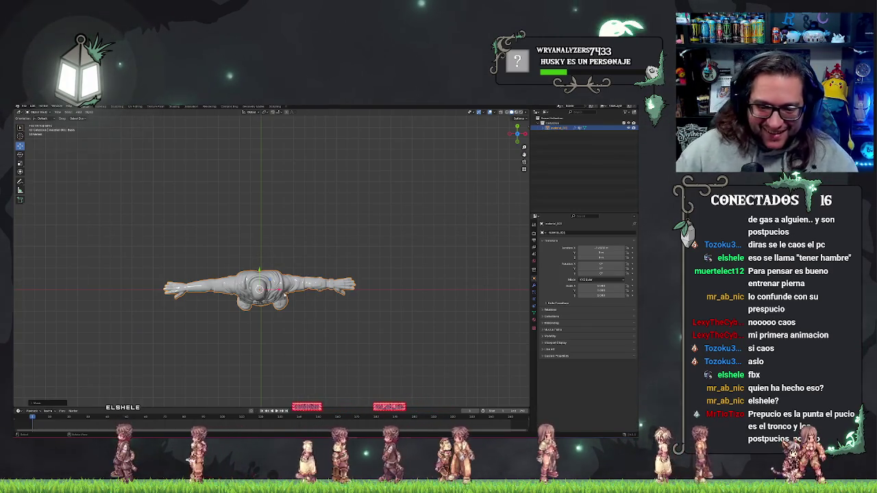
Rotate the character about the vertical axis and return to the front view.
key(space)
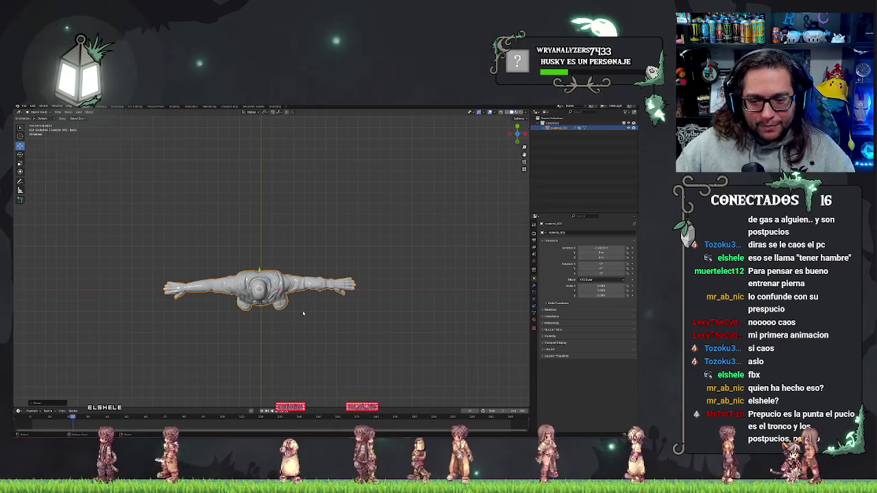
click(20, 155)
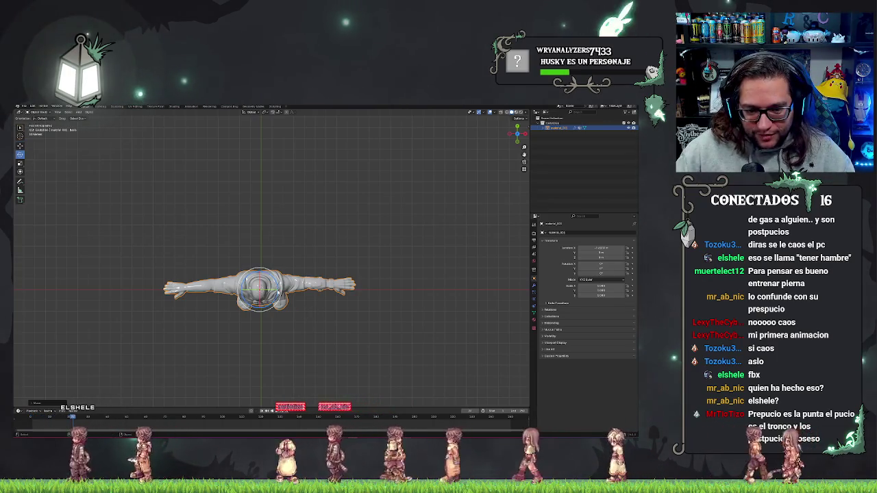
drag(279, 290, 271, 302)
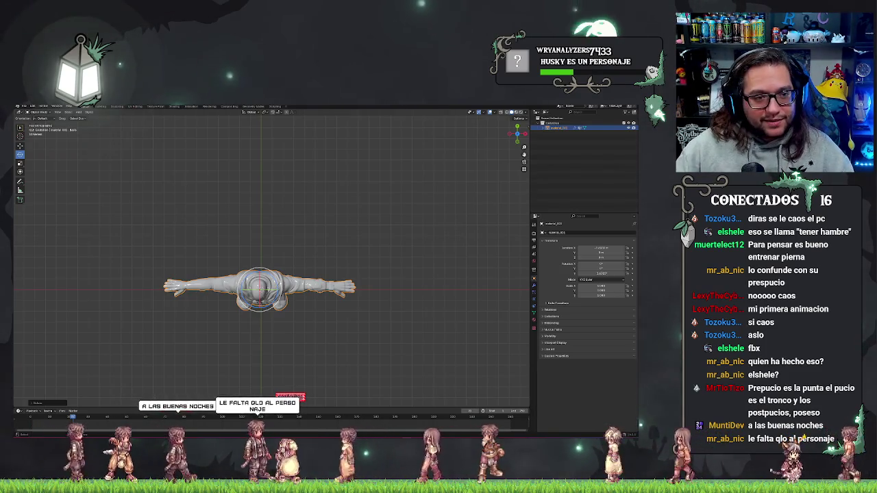
key(ctrl+Tab)
key(KP_1)
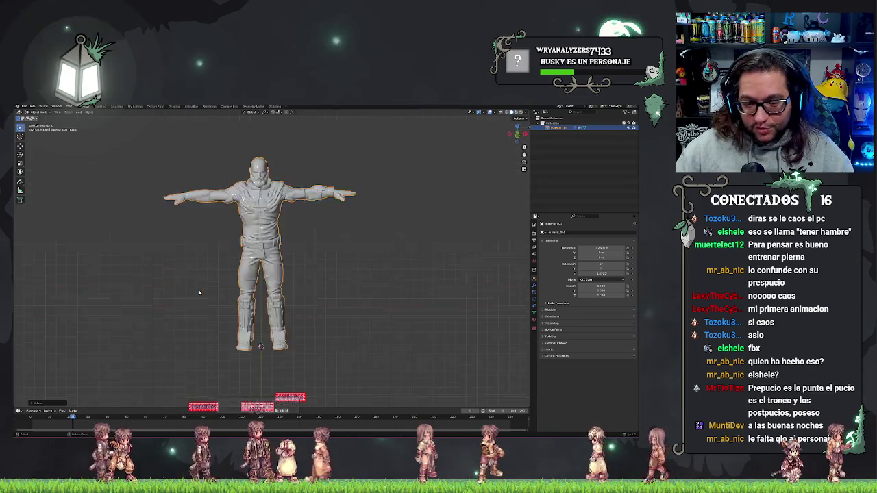
Show the Auto-Rig Pro side panel and box-select the T-posed character.
key(alt+a)
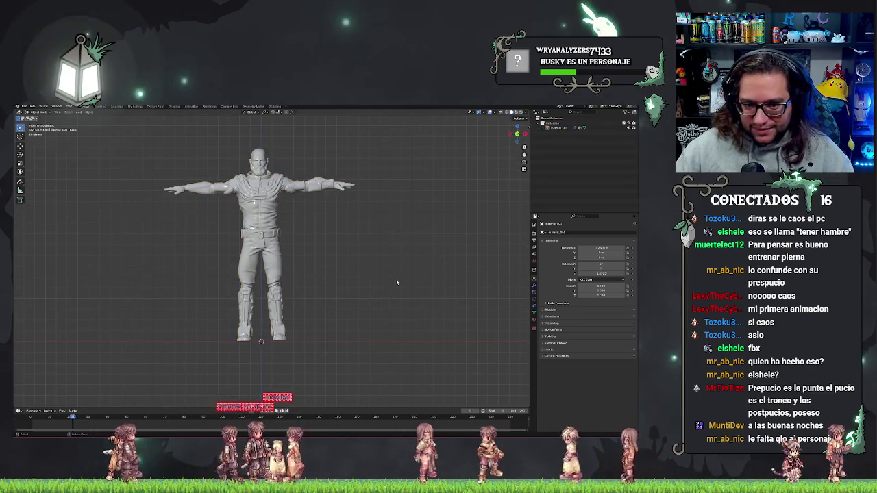
key(n)
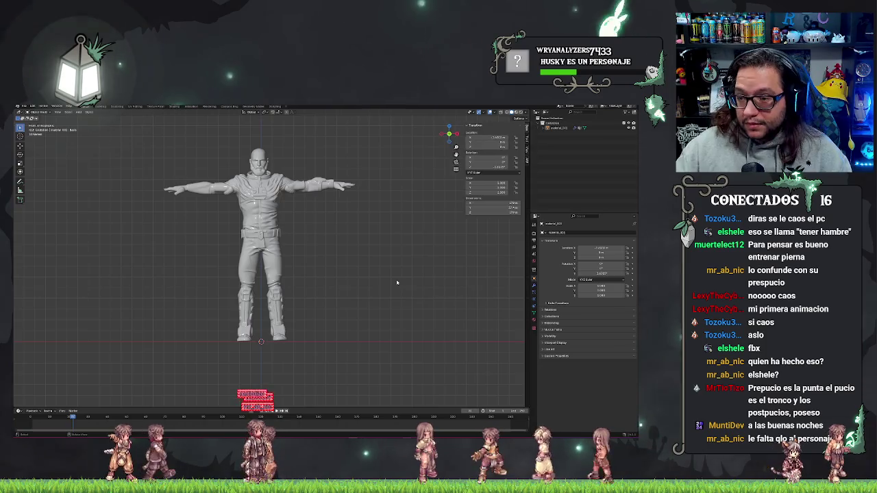
click(527, 160)
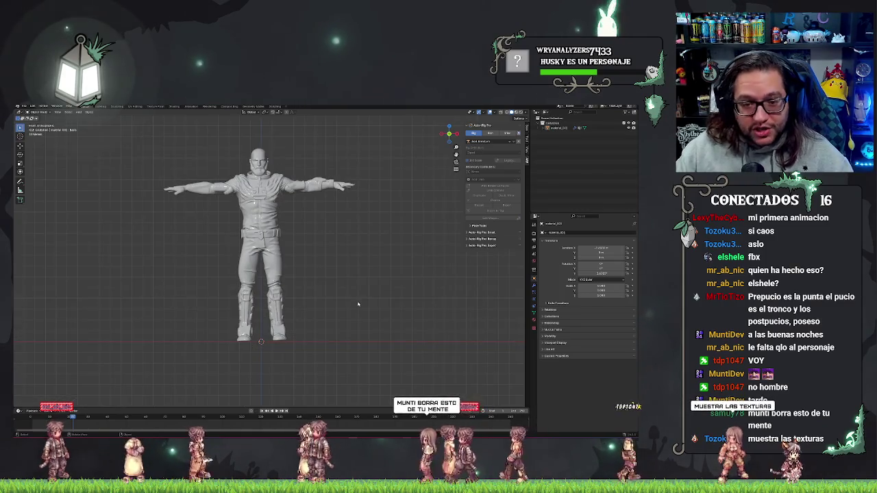
click(20, 155)
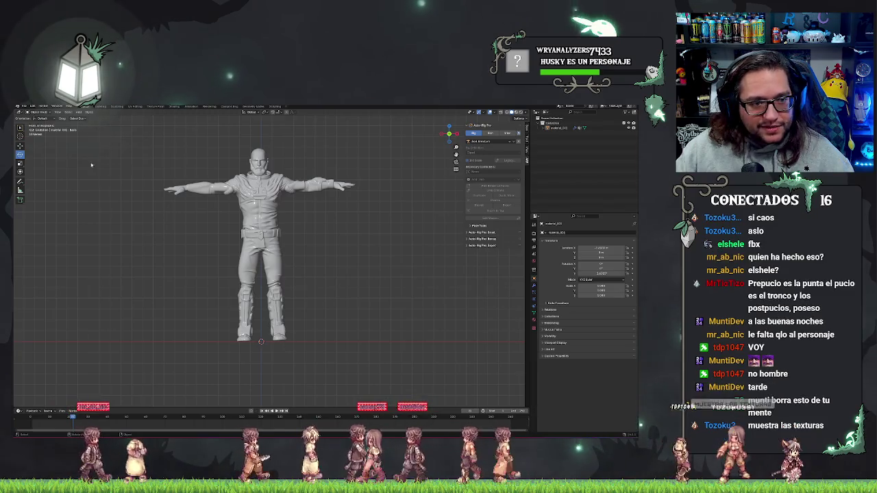
click(260, 236)
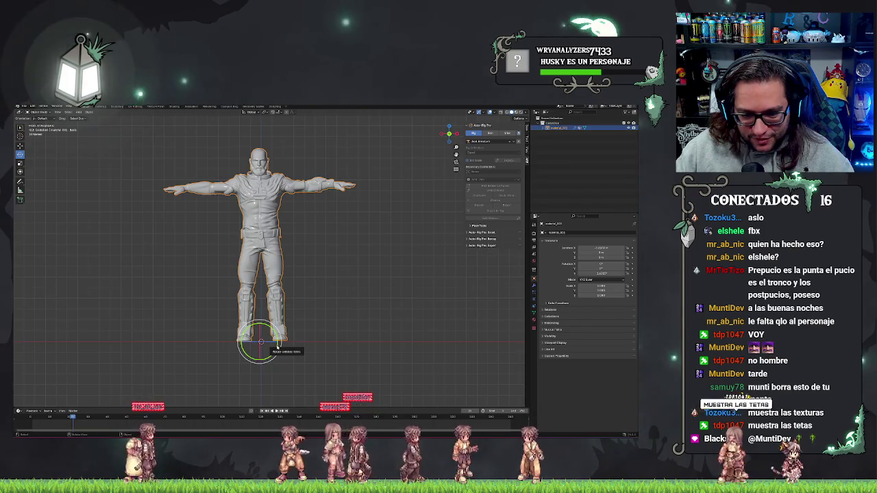
Nudge the character slightly sideways and switch from rotating to moving.
drag(274, 347, 261, 342)
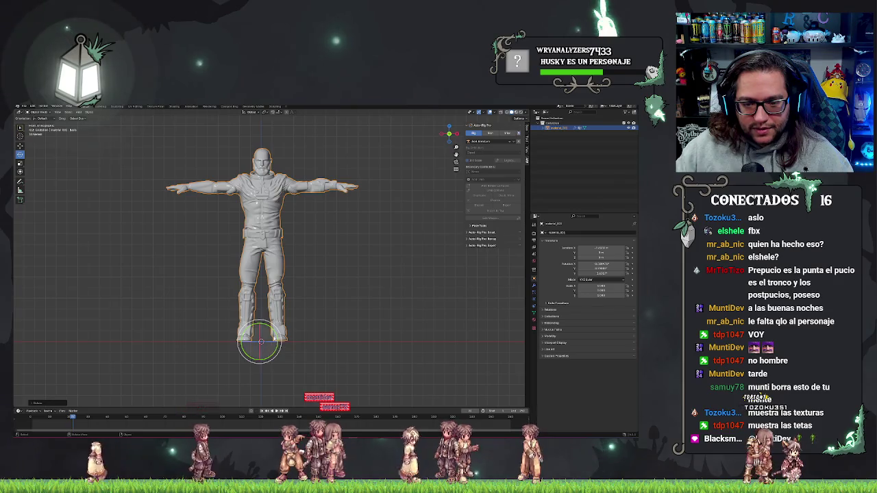
key(shift+space)
key(g)
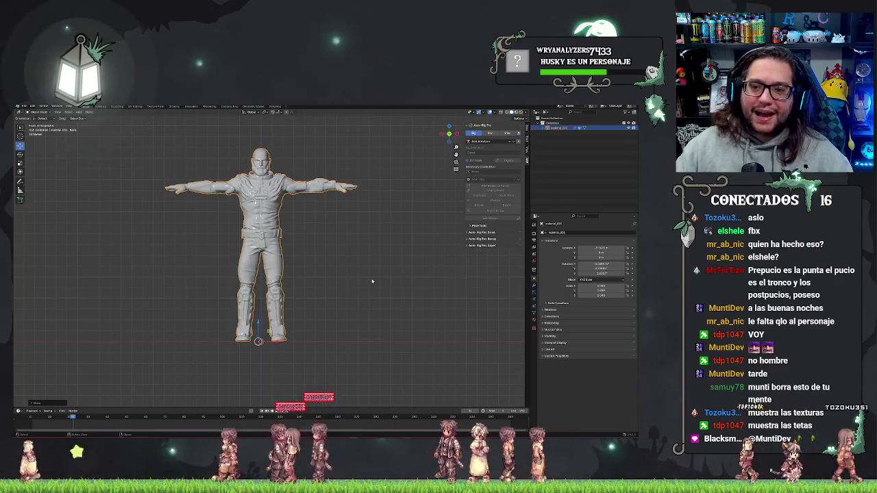
Load material_001 into Auto-Rig Pro Smart via Get Selected Objects and add the neck marker.
click(554, 176)
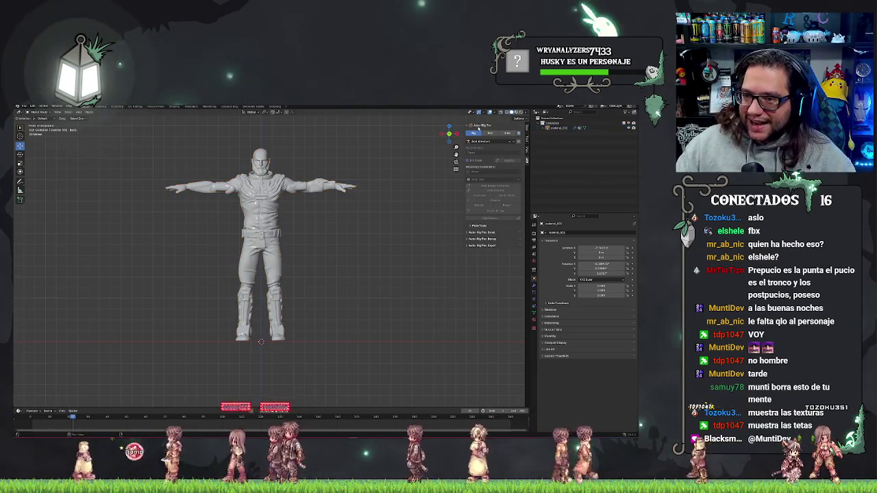
click(471, 233)
click(558, 127)
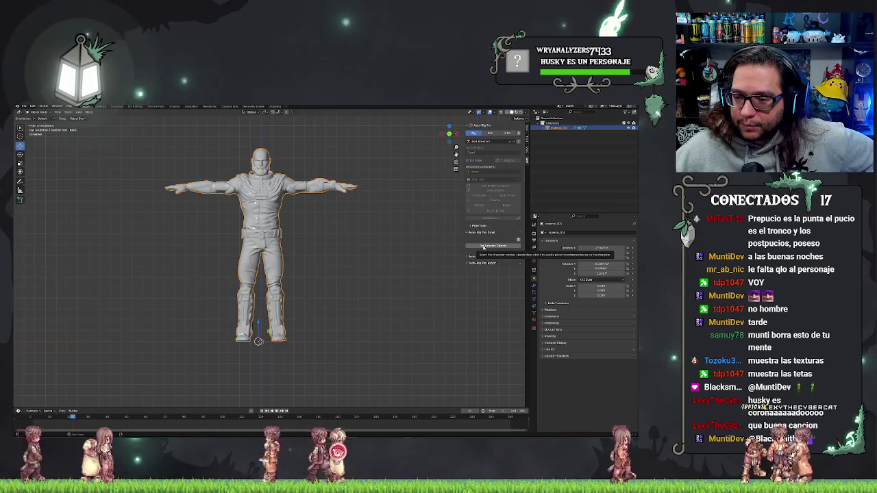
click(484, 247)
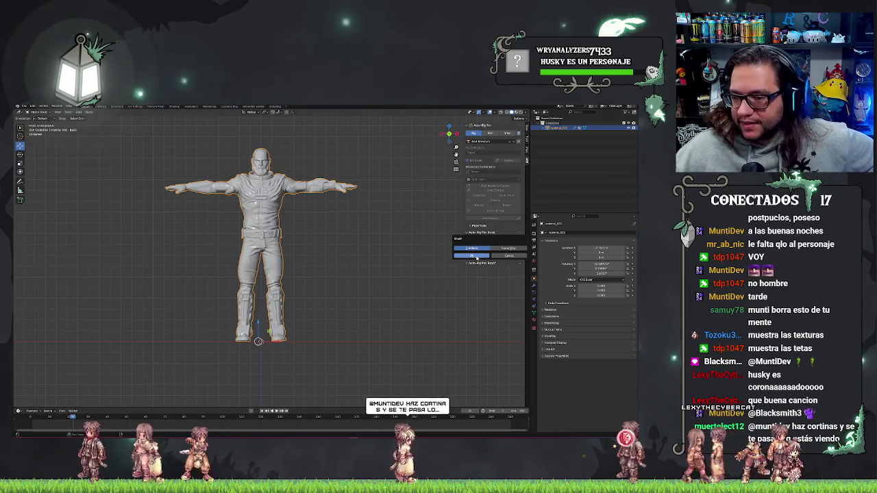
click(478, 257)
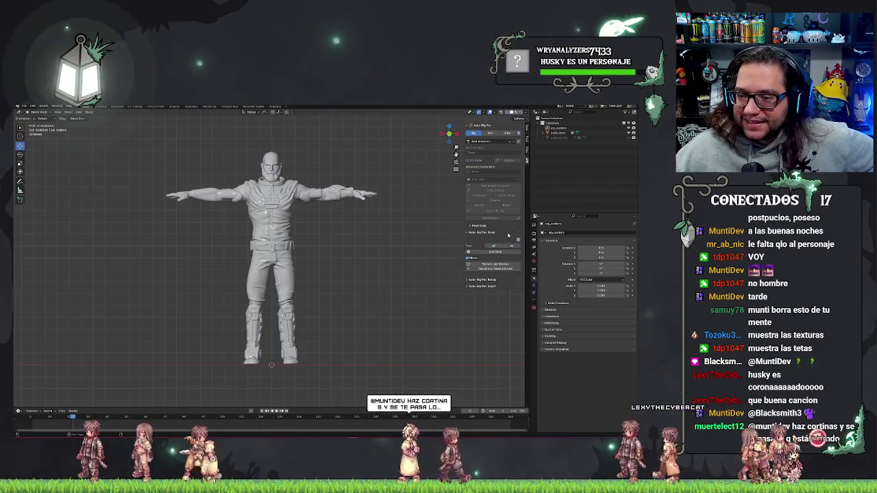
click(494, 252)
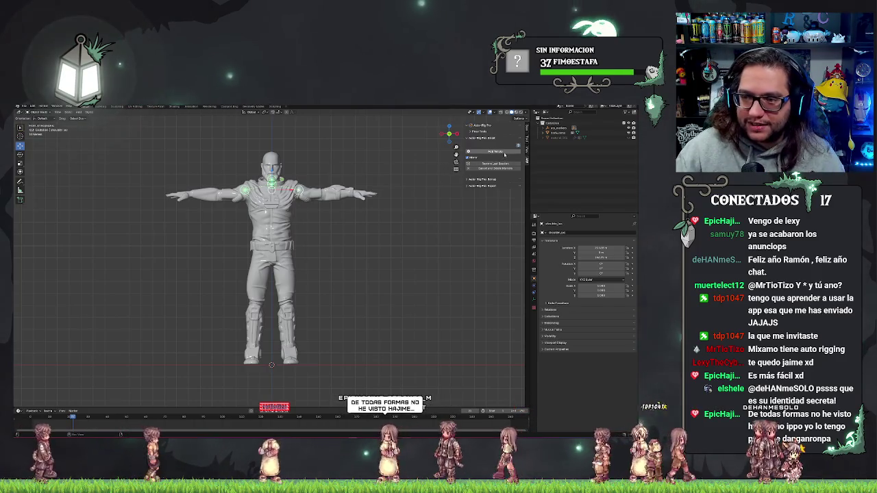
Place wrist, hip and ankle markers, dragging the ankle markers down onto the feet.
click(356, 195)
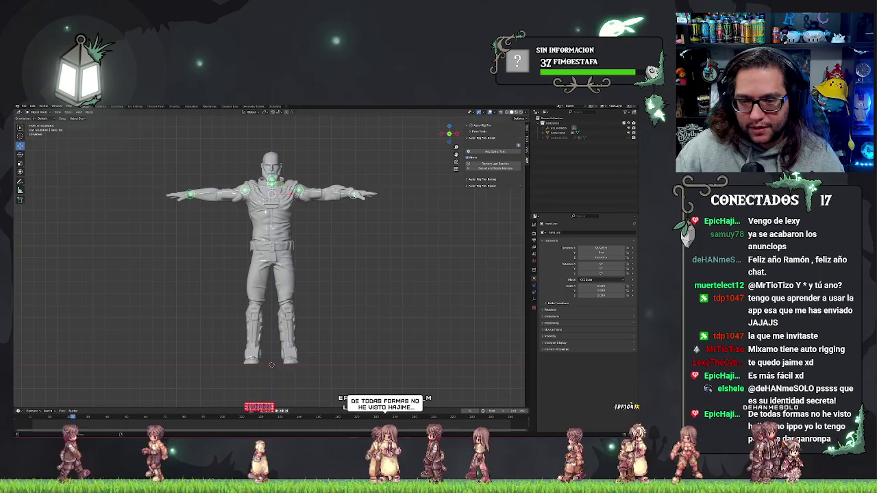
click(267, 267)
click(272, 261)
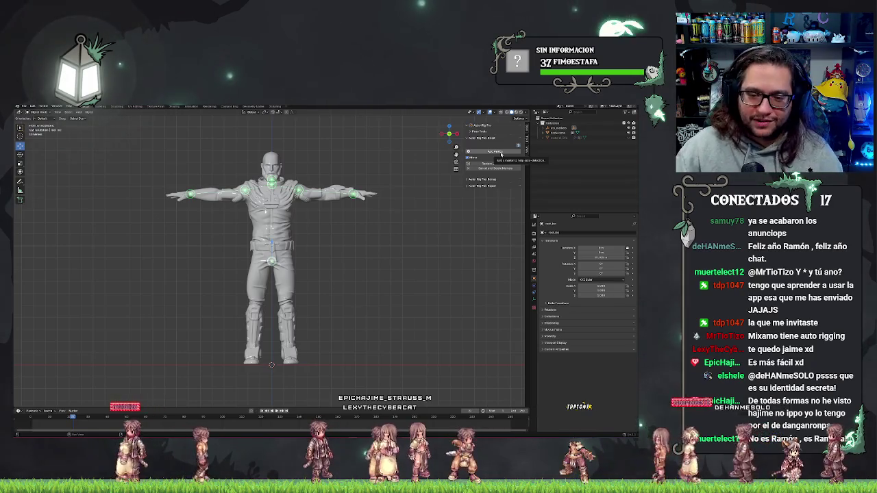
click(501, 154)
click(299, 347)
drag(298, 347, 292, 355)
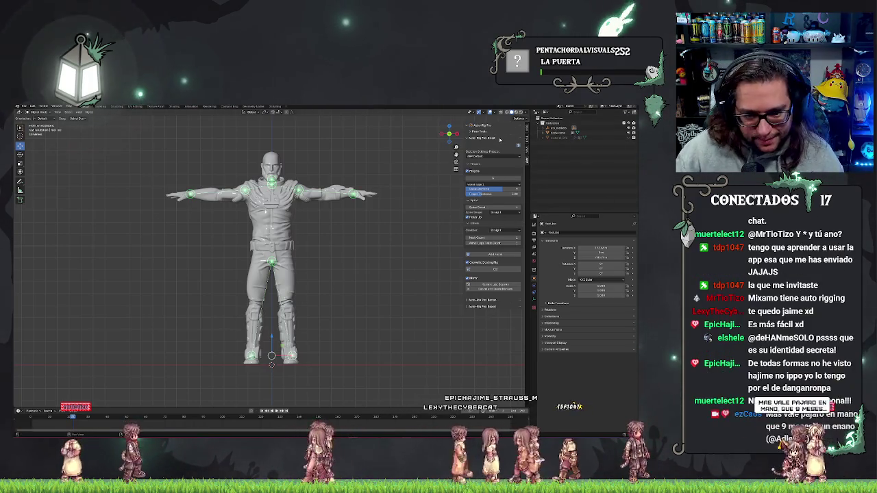
mouse_move(422, 214)
mouse_down()
mouse_move(359, 266)
mouse_move(331, 309)
mouse_up()
Move the hand marker along the Y axis onto the hand.
click(323, 309)
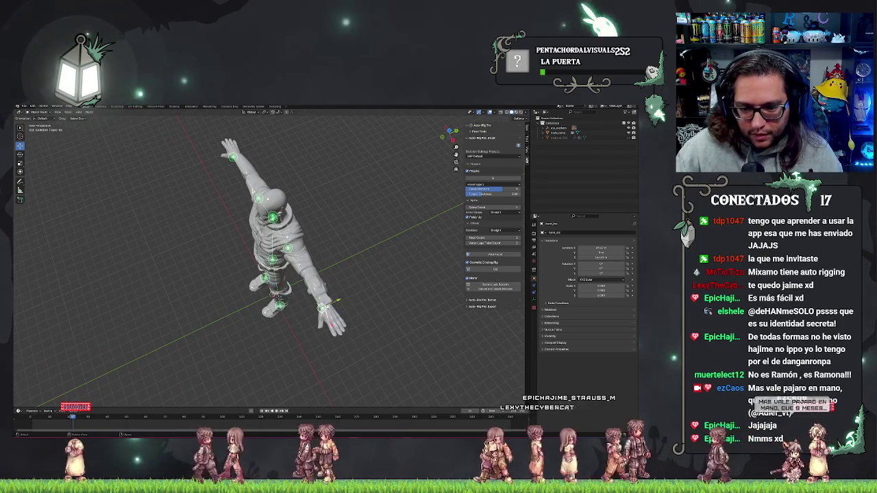
key(g)
key(y)
click(343, 296)
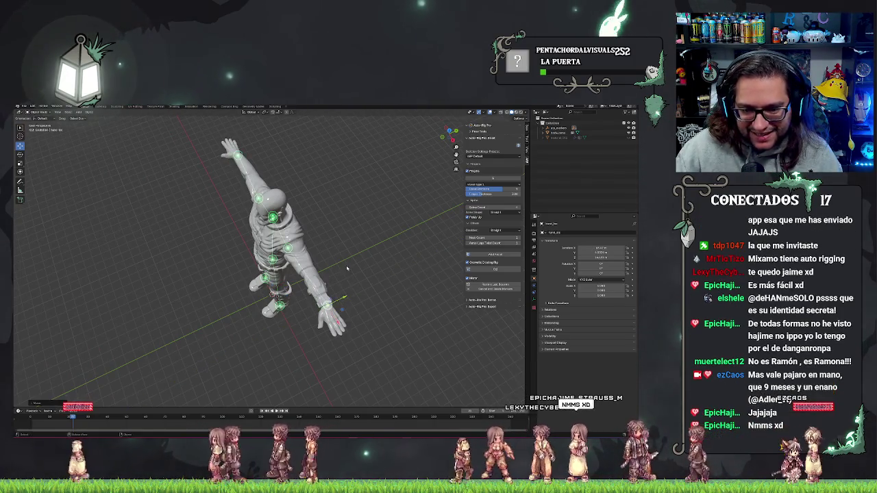
drag(343, 296, 319, 266)
Move the chest marker along the Y axis and check placement from above.
click(288, 255)
key(g)
key(y)
click(305, 250)
mouse_move(305, 250)
mouse_down()
mouse_move(343, 281)
mouse_move(431, 283)
mouse_up()
mouse_move(402, 259)
mouse_down()
mouse_move(384, 256)
mouse_move(382, 242)
mouse_move(402, 207)
mouse_move(394, 208)
mouse_move(391, 257)
mouse_move(332, 261)
mouse_move(449, 255)
mouse_up()
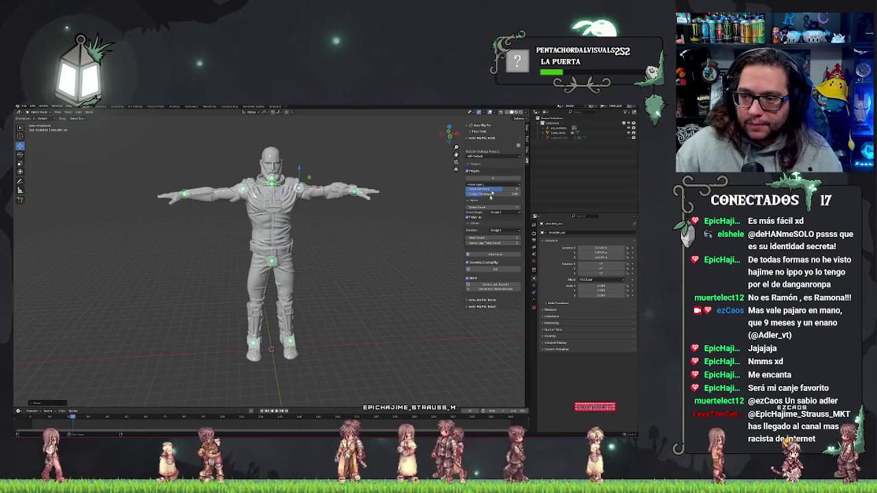
click(486, 158)
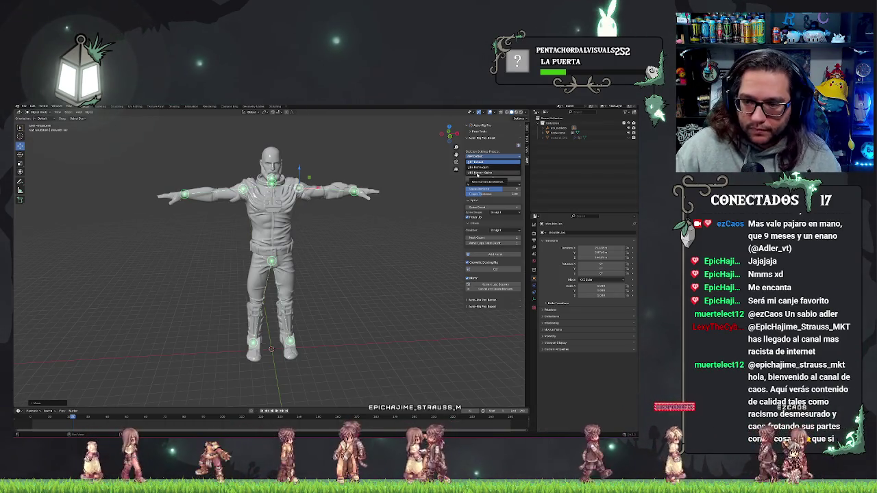
Choose a different skeleton preset and generate the Auto-Rig Pro skeleton inside the character.
click(477, 174)
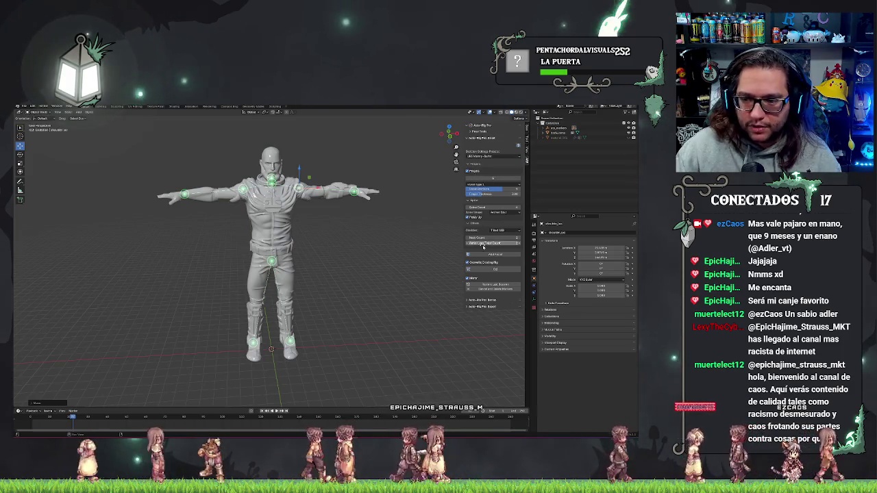
drag(418, 239, 384, 239)
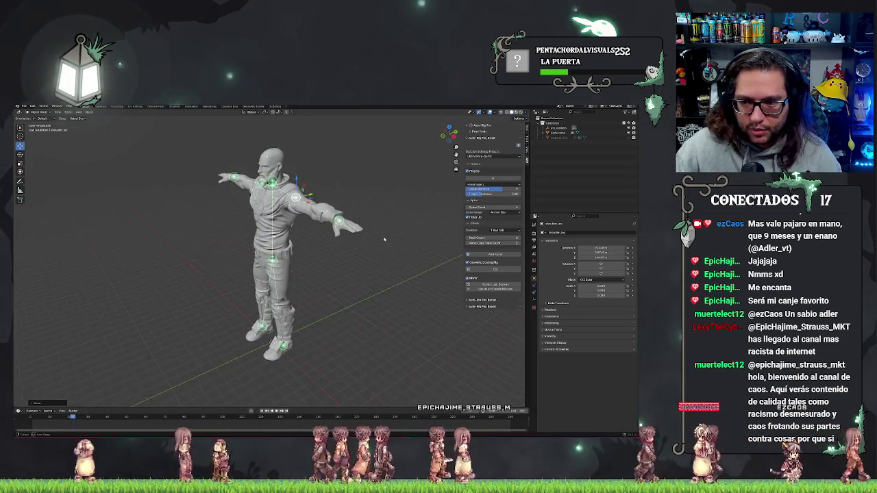
mouse_move(352, 267)
mouse_down()
mouse_move(333, 272)
mouse_move(329, 286)
mouse_move(375, 278)
mouse_up()
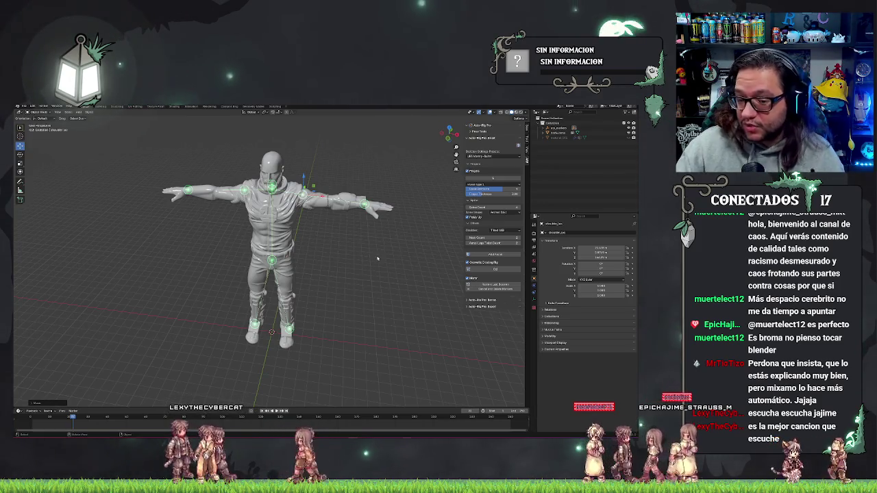
mouse_move(369, 257)
mouse_down()
mouse_move(382, 249)
mouse_move(328, 261)
mouse_up()
drag(373, 177, 380, 217)
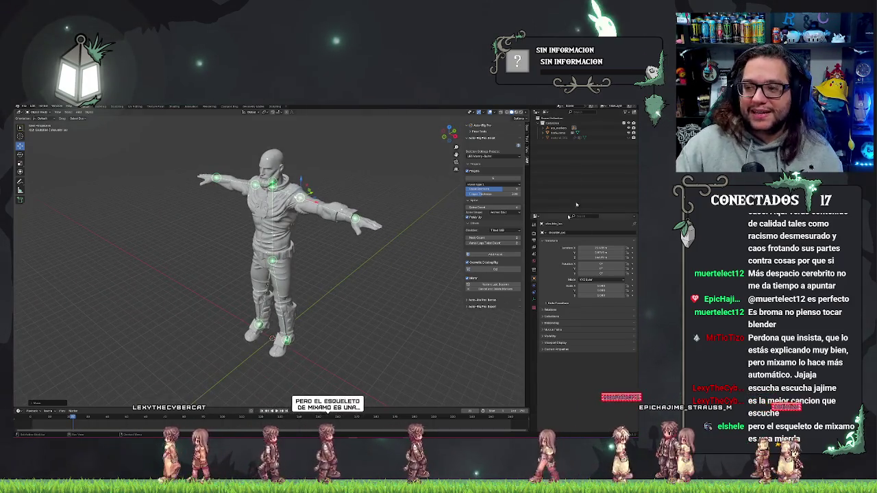
mouse_move(326, 299)
mouse_down()
mouse_move(335, 286)
mouse_move(343, 215)
mouse_move(370, 221)
mouse_up()
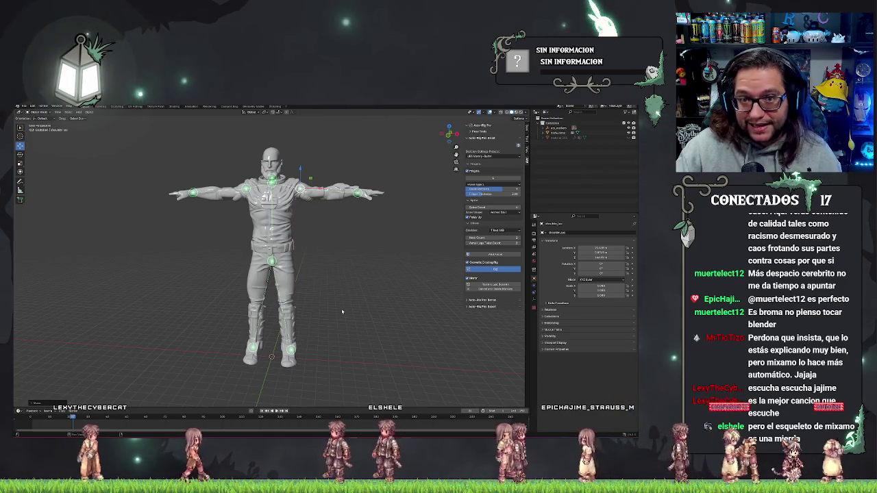
mouse_move(345, 294)
mouse_down()
mouse_move(291, 331)
mouse_move(383, 326)
mouse_move(329, 335)
mouse_up()
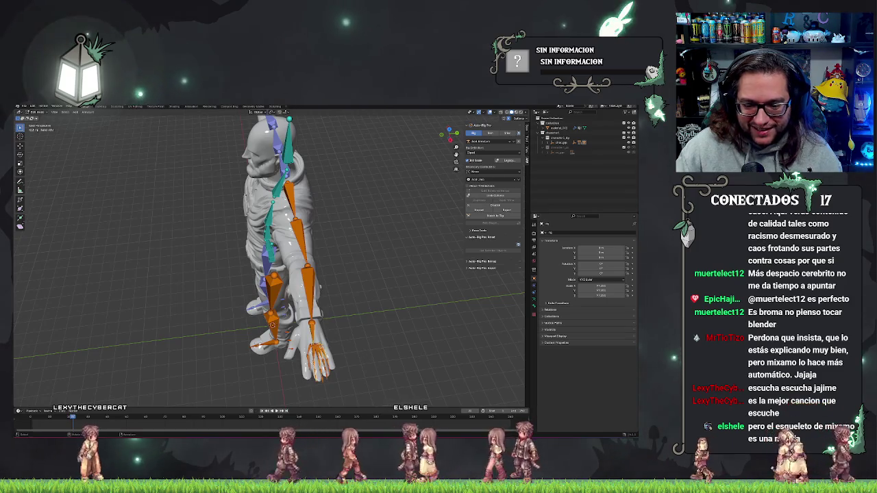
Rotate the hand bones and slide them along Y so they lie inside the character's hand.
mouse_move(330, 335)
mouse_down()
mouse_move(370, 307)
mouse_move(384, 352)
mouse_move(368, 358)
mouse_up()
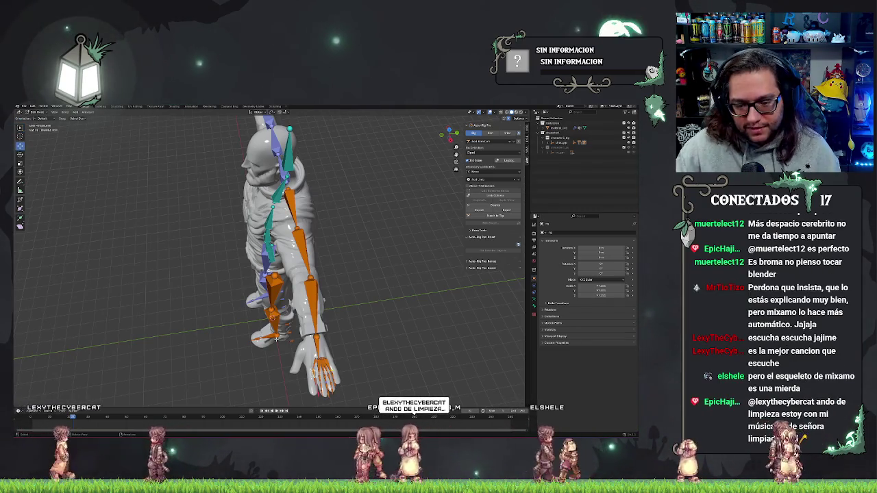
key(r)
click(312, 364)
key(g)
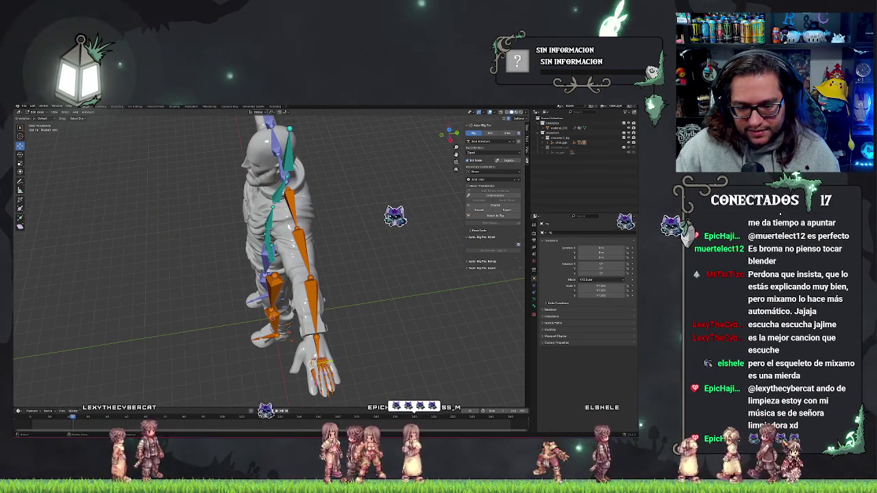
click(304, 382)
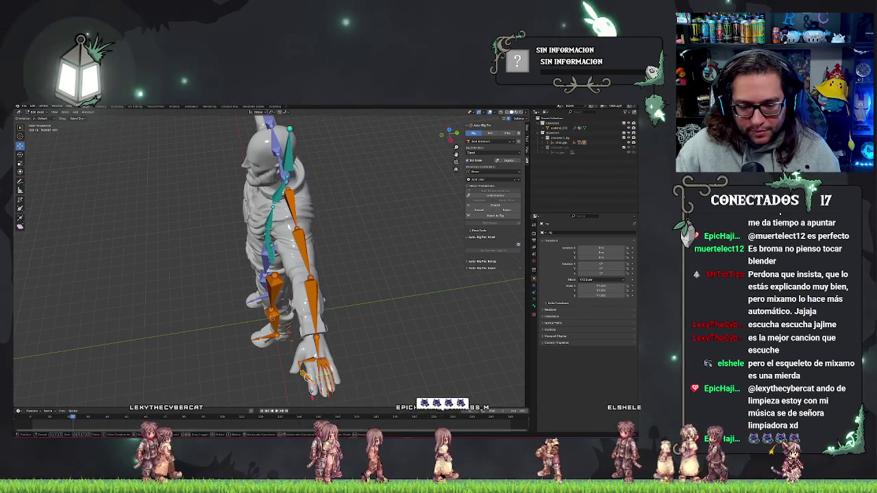
key(g)
key(y)
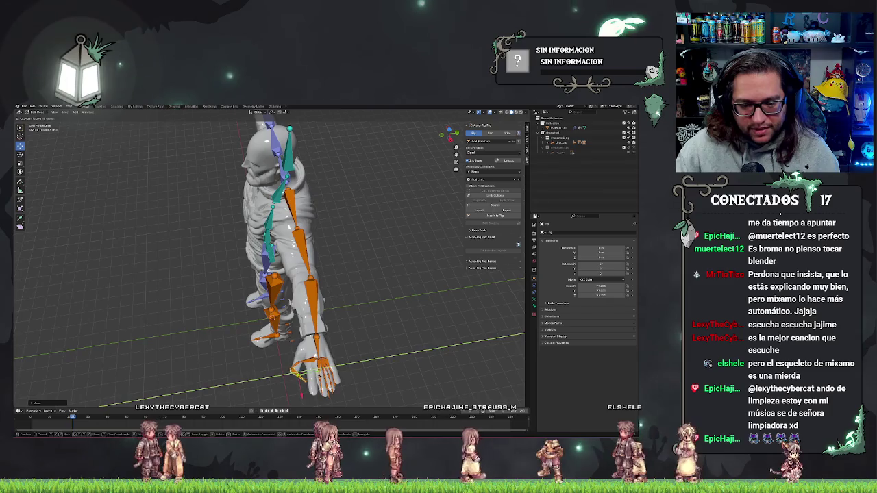
click(296, 373)
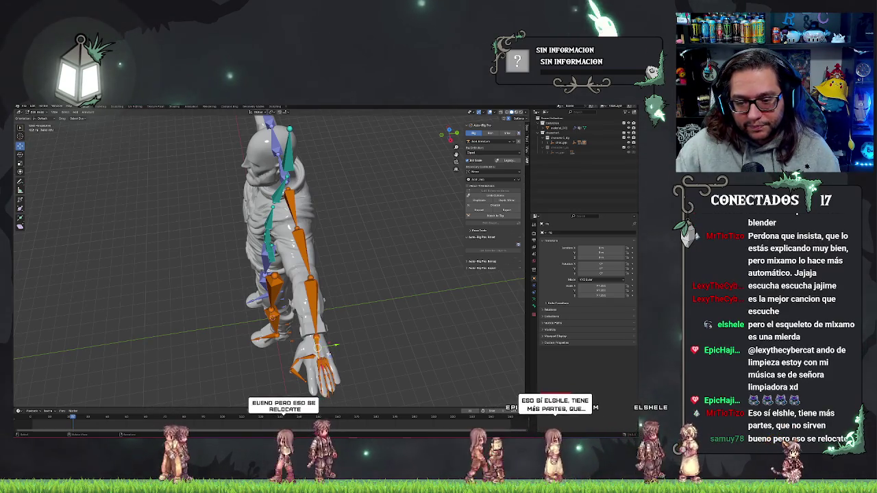
key(KP_4)
click(353, 331)
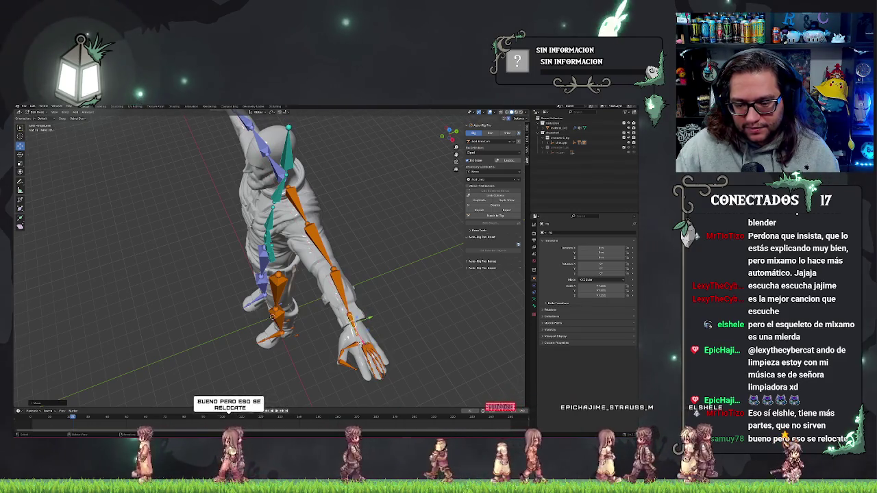
key(r)
key(x)
click(343, 355)
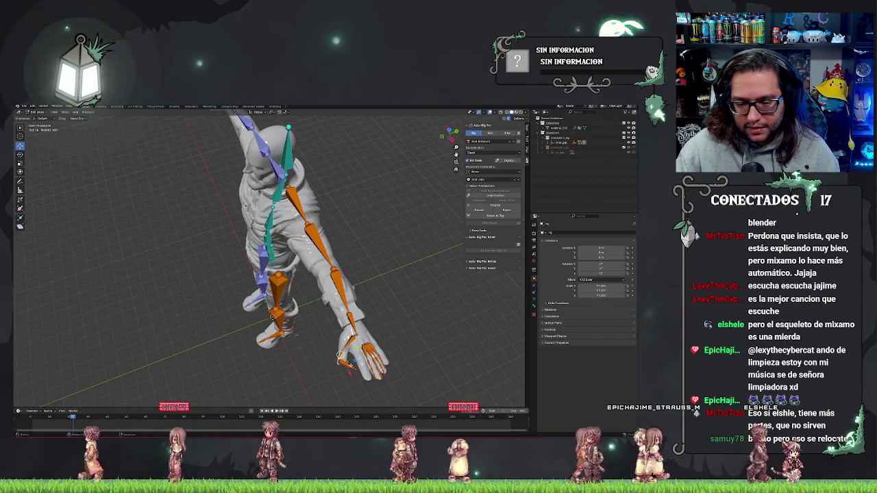
key(r)
click(336, 347)
key(r)
click(354, 368)
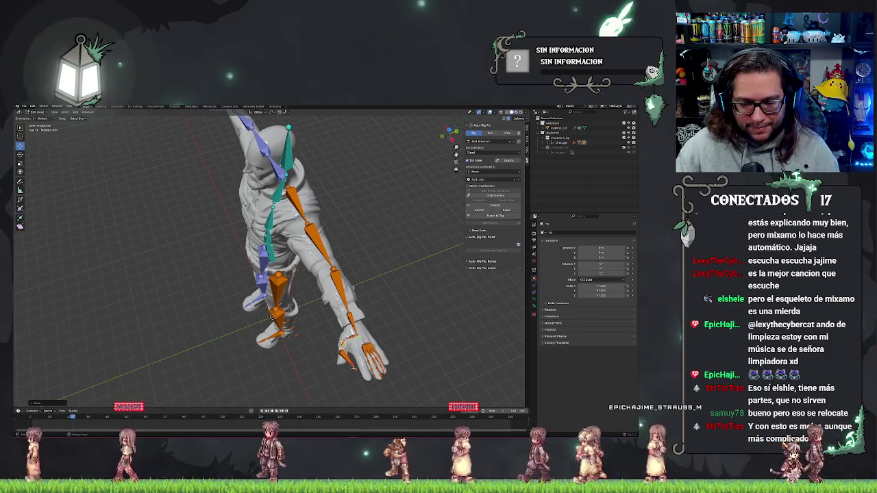
click(350, 357)
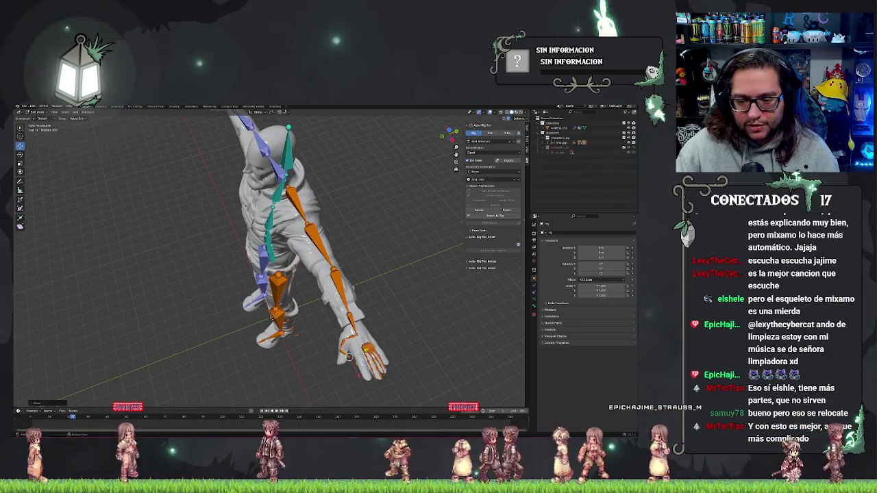
click(339, 361)
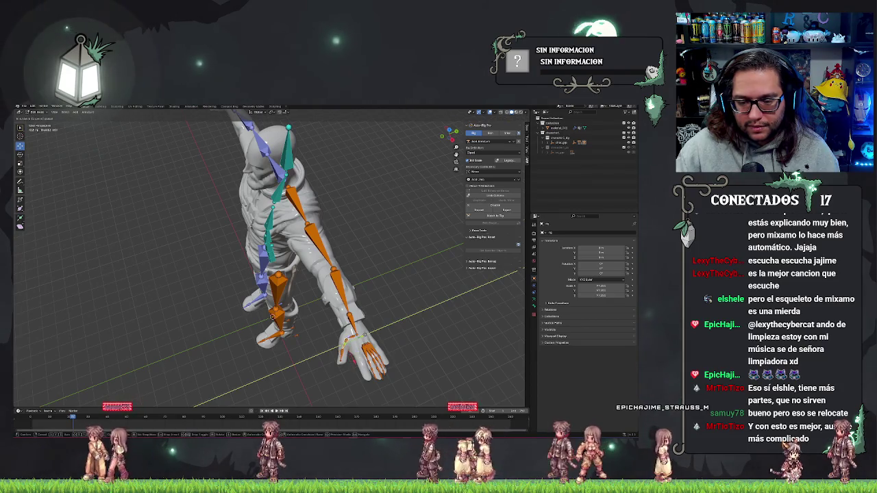
mouse_move(342, 343)
mouse_down()
mouse_move(325, 341)
mouse_move(369, 341)
mouse_move(388, 325)
mouse_move(205, 340)
mouse_move(248, 366)
mouse_move(339, 341)
mouse_move(359, 320)
mouse_move(319, 292)
mouse_up()
mouse_move(320, 313)
mouse_down()
mouse_move(384, 309)
mouse_move(324, 299)
mouse_up()
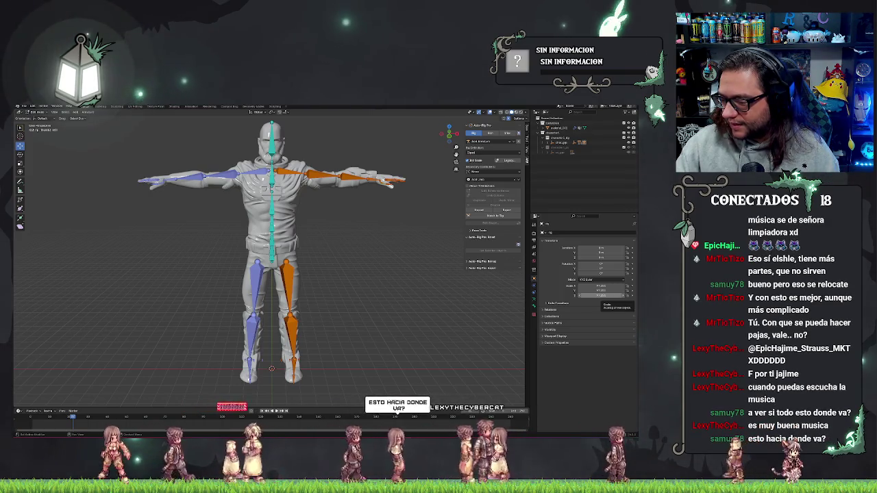
Select the neck reference bone and shift it slightly along Y into the neck.
mouse_move(411, 275)
mouse_down()
mouse_move(438, 342)
mouse_move(408, 320)
mouse_up()
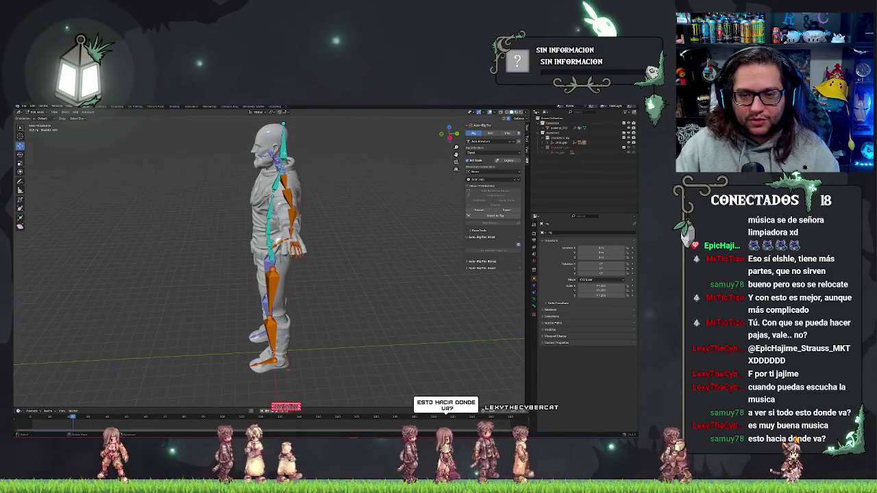
click(282, 165)
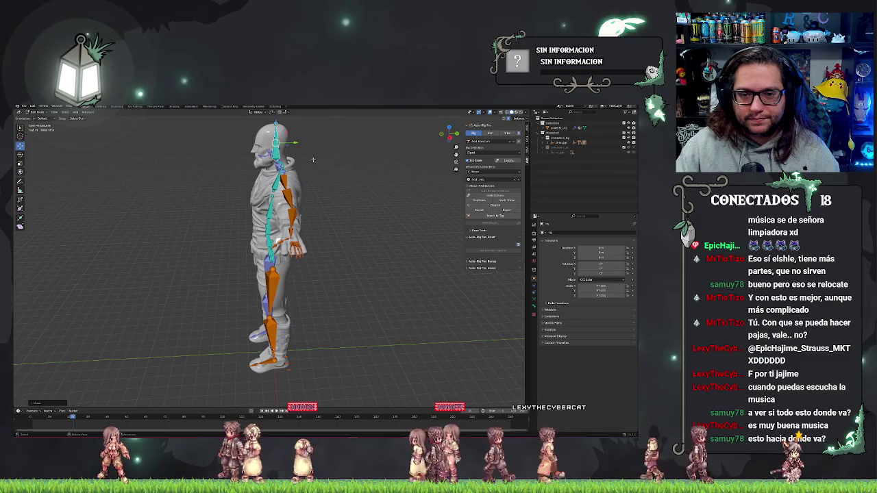
key(g)
key(y)
click(294, 166)
click(300, 162)
Move the neck bone twice more along Y to its final place in the neck.
key(g)
key(y)
click(290, 160)
key(g)
key(y)
click(291, 142)
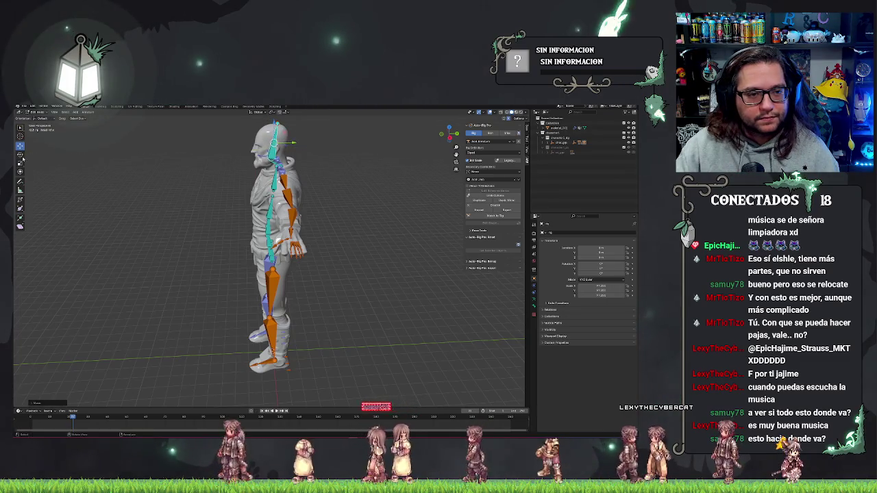
key(r)
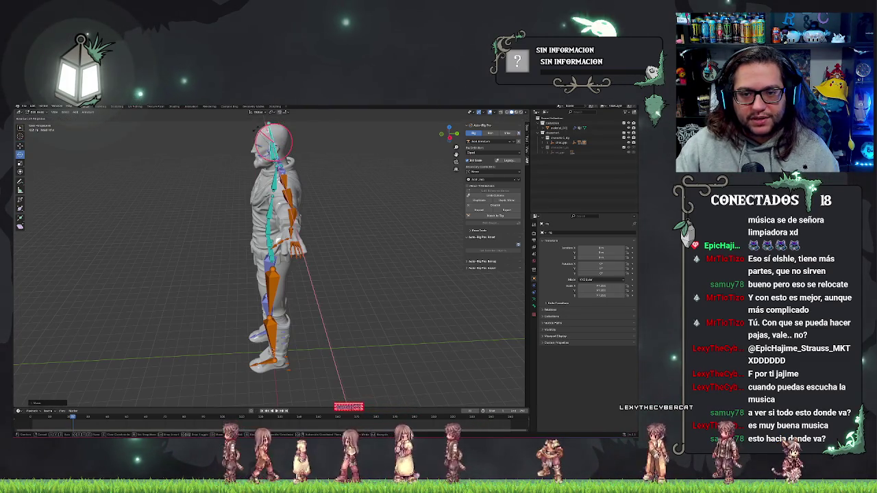
key(Escape)
Check the bone alignment from front, side and top views, then run Match to Rig.
key(KP_1)
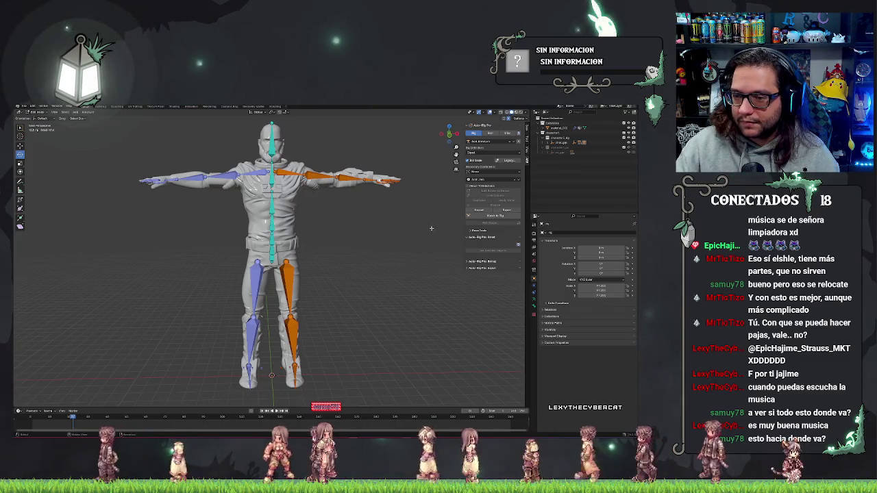
key(KP_6)
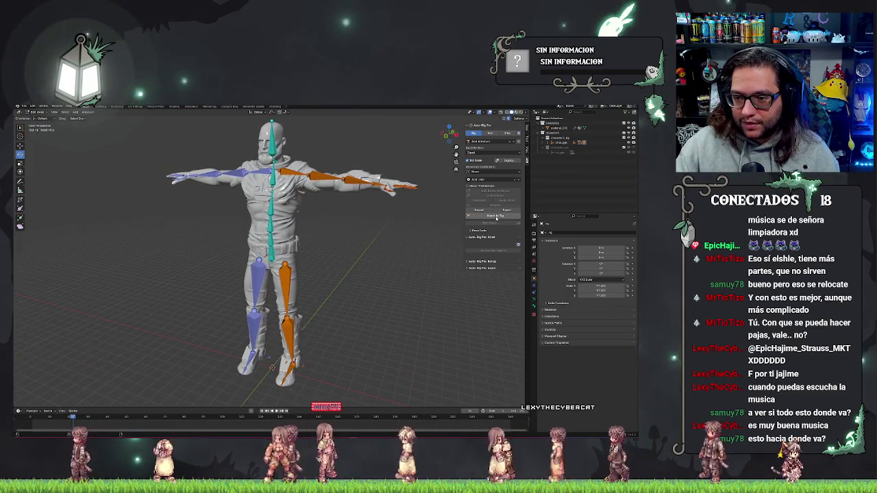
key(KP_6)
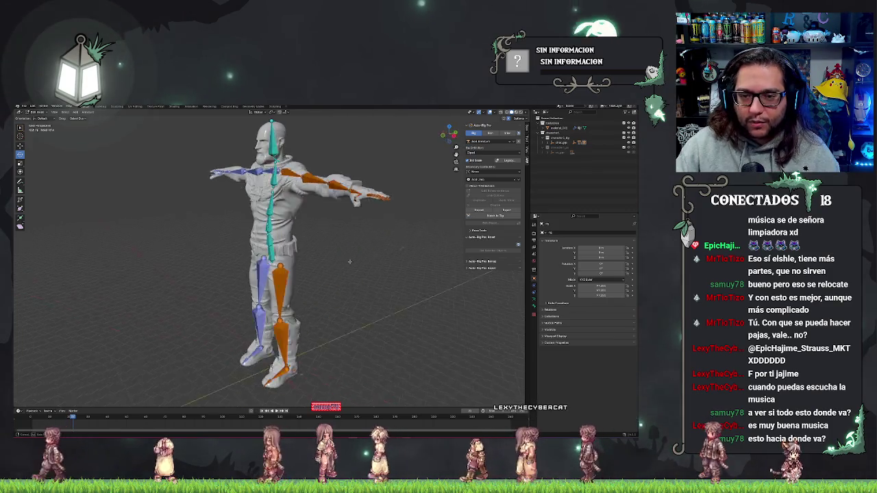
key(KP_3)
key(KP_1)
key(KP_6)
key(KP_8)
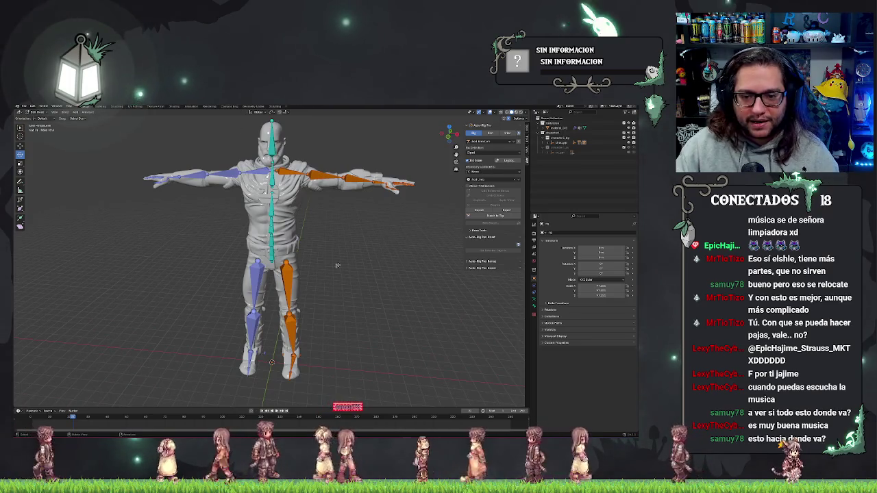
key(KP_1)
key(KP_4)
key(KP_4)
key(KP_4)
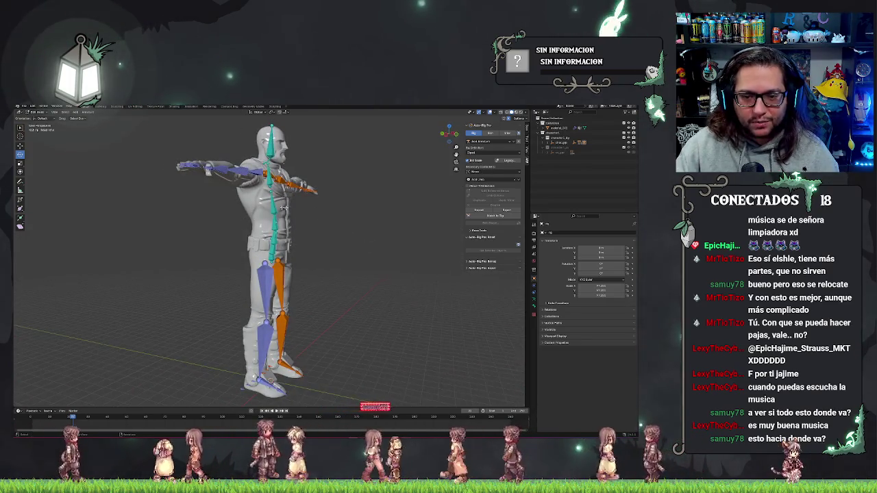
click(507, 215)
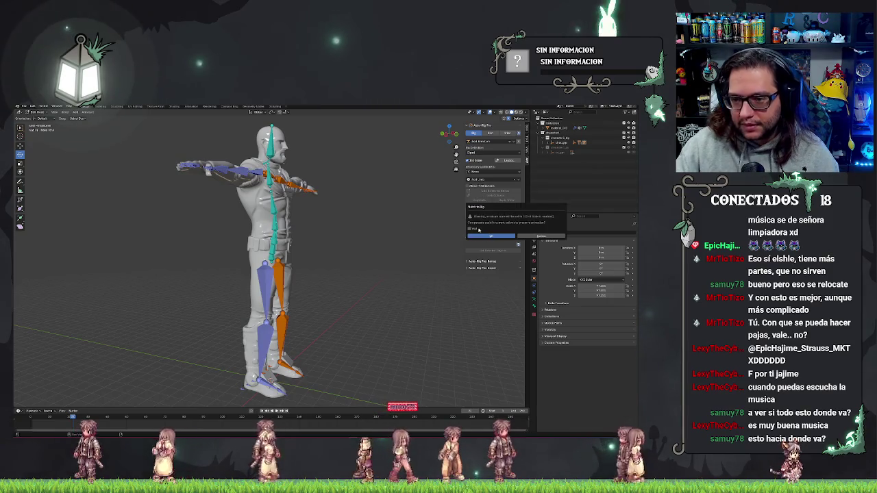
Confirm Match to Rig, inspect the new control rig, and bring up the Skin settings.
click(490, 236)
mouse_move(411, 264)
mouse_down()
mouse_move(311, 242)
mouse_move(369, 268)
mouse_up()
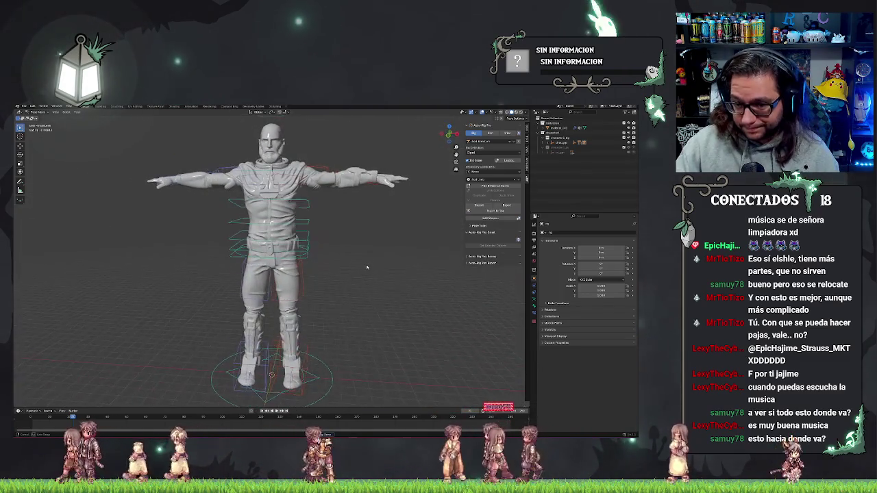
click(492, 132)
drag(401, 229, 386, 257)
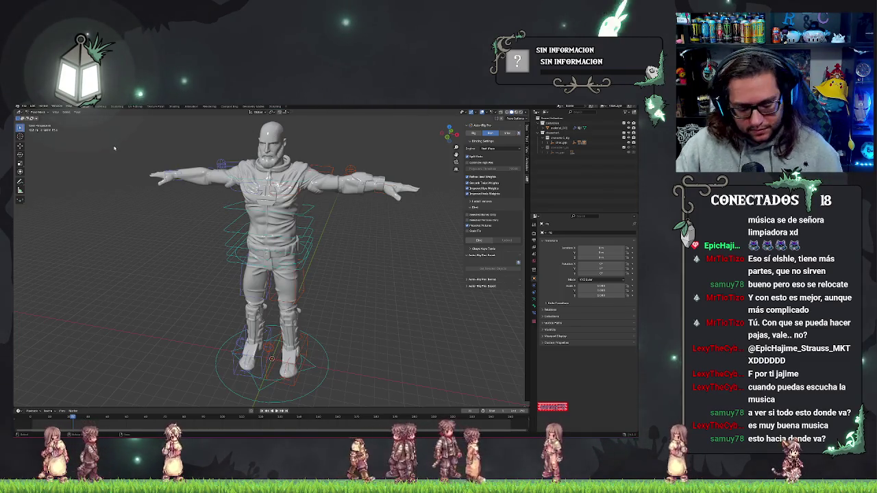
Select the character mesh together with its armature, then deselect everything in the scene.
drag(235, 121, 280, 164)
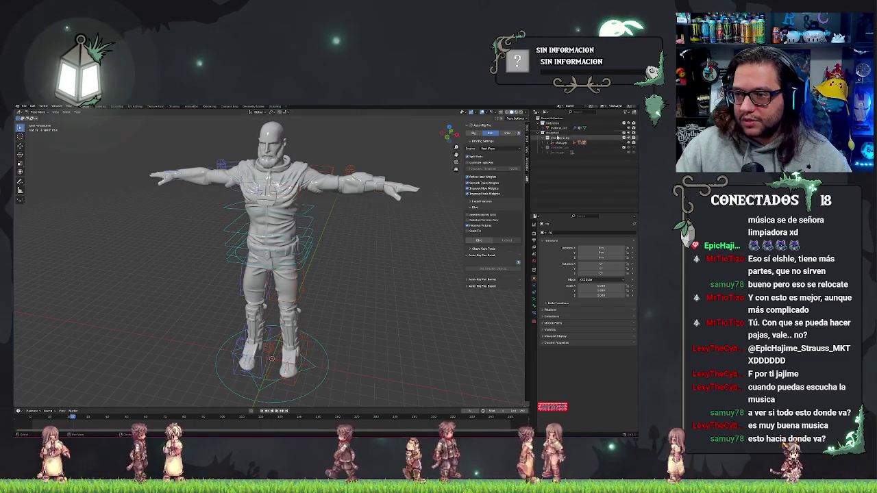
click(575, 128)
scroll(330, 186, down, 4)
drag(228, 208, 349, 322)
scroll(342, 300, up, 1)
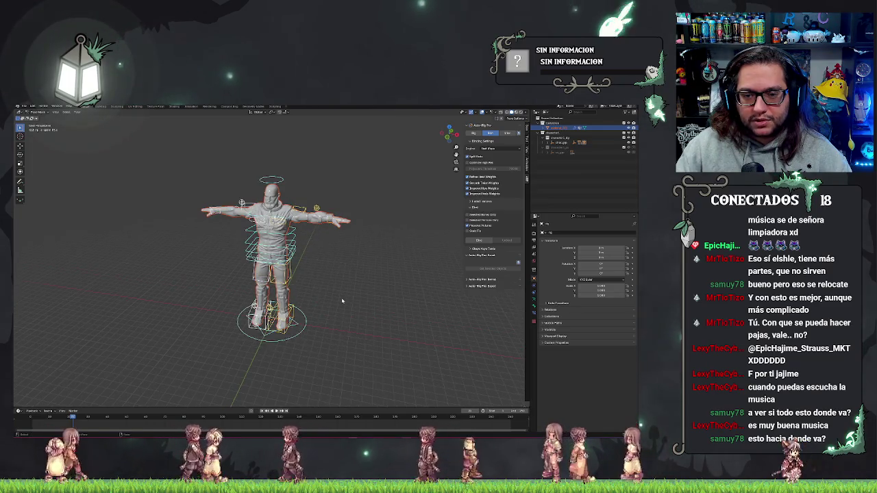
drag(186, 159, 385, 360)
click(350, 216)
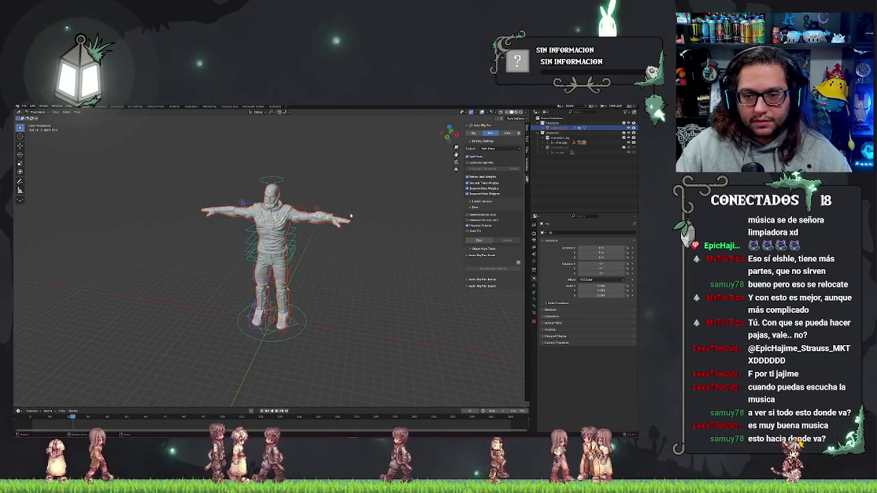
drag(143, 155, 407, 355)
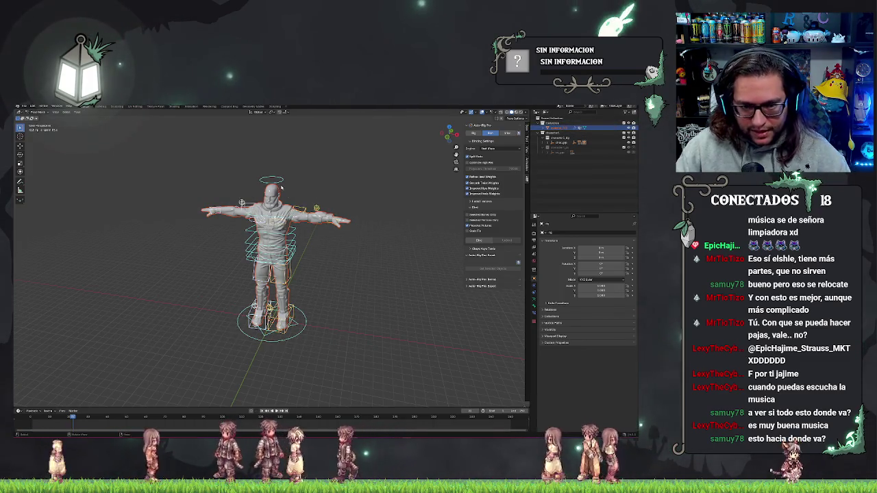
drag(166, 154, 330, 194)
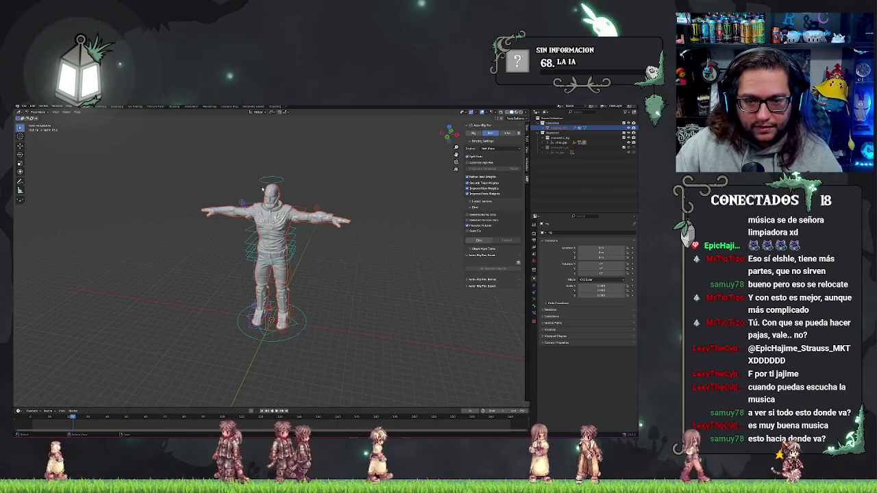
drag(160, 142, 412, 365)
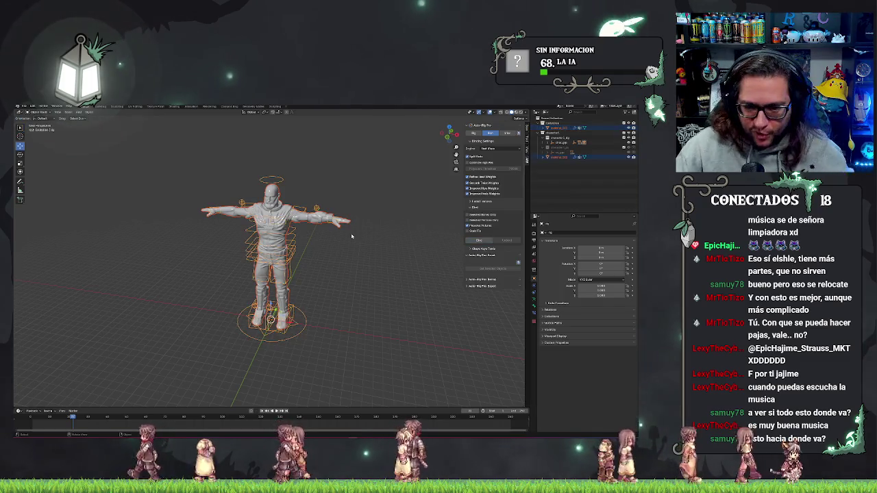
click(235, 198)
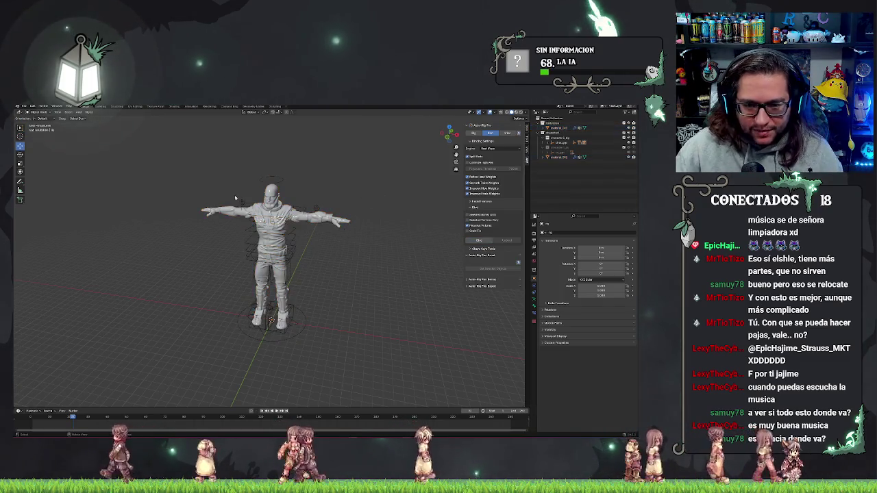
click(35, 111)
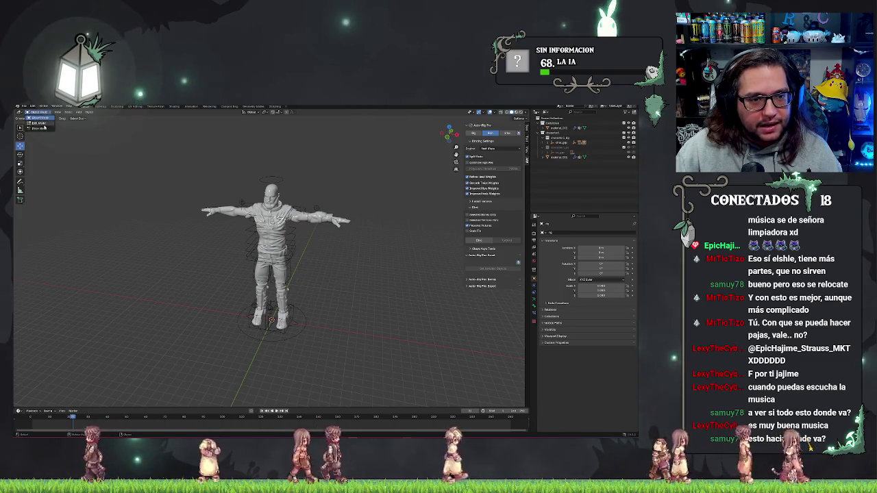
In Pose Mode with X-ray off, rotate the right-arm controls on X and Z to raise the arm.
click(46, 129)
key(alt+z)
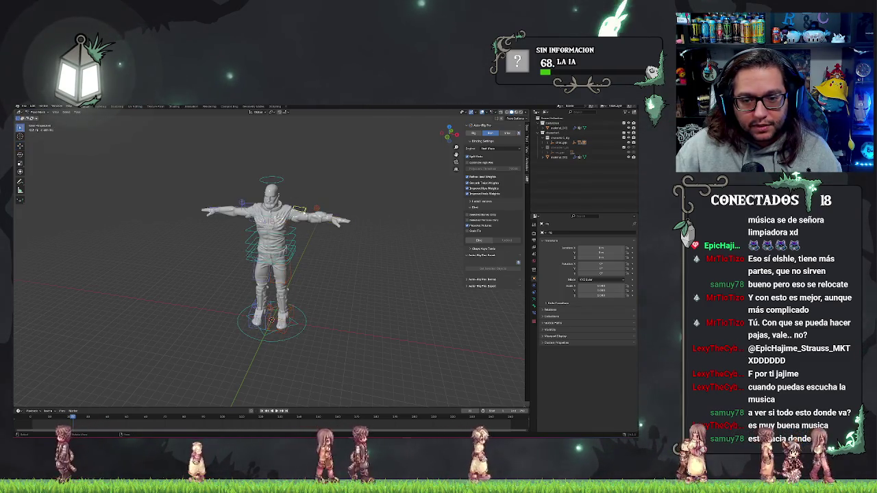
click(20, 145)
click(318, 215)
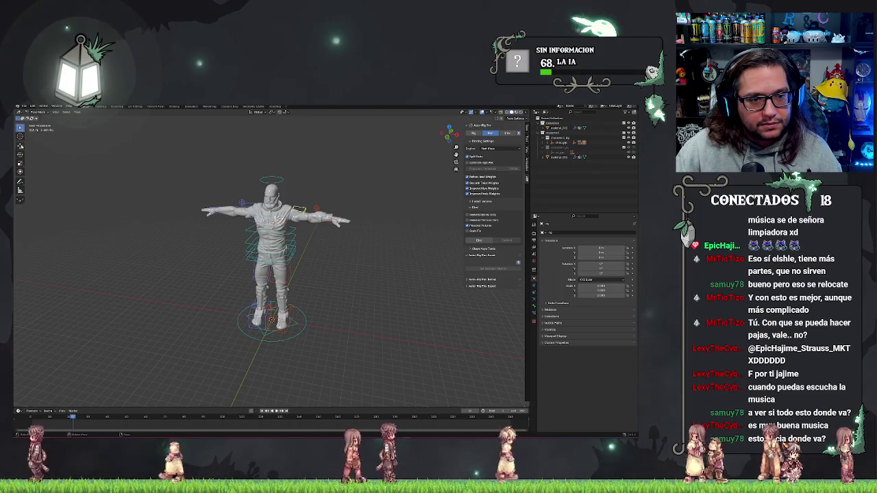
key(r)
key(x)
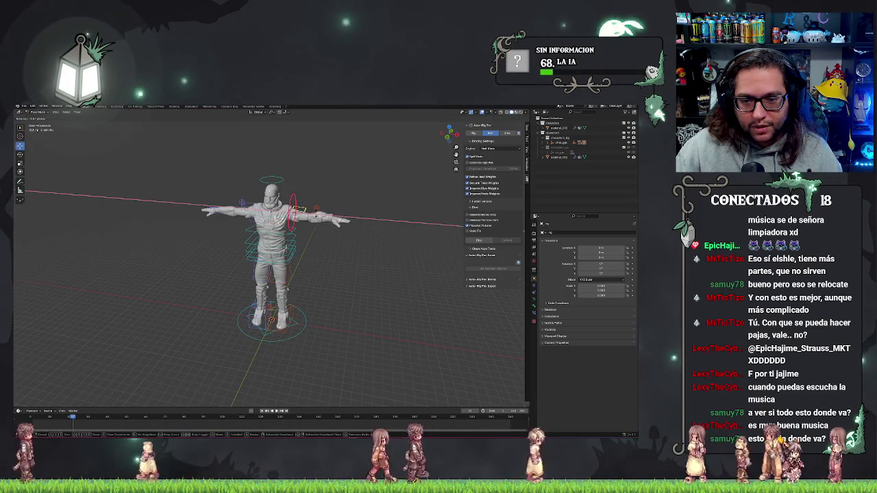
click(339, 212)
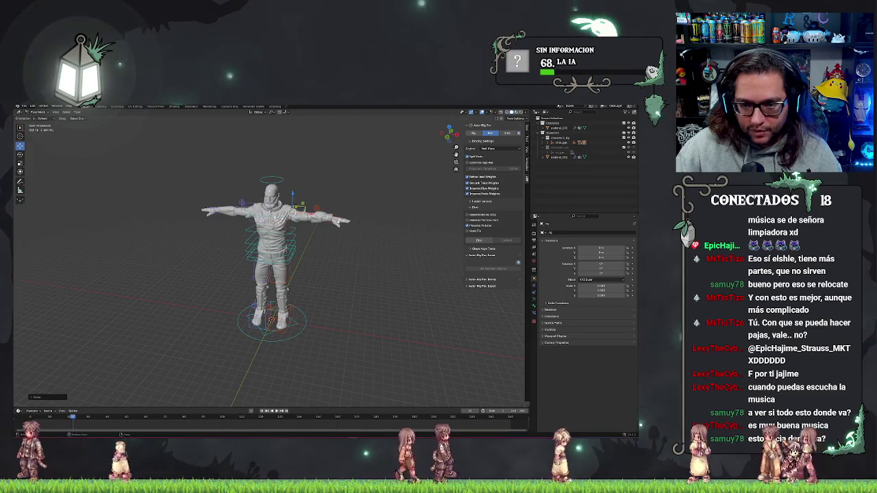
click(319, 201)
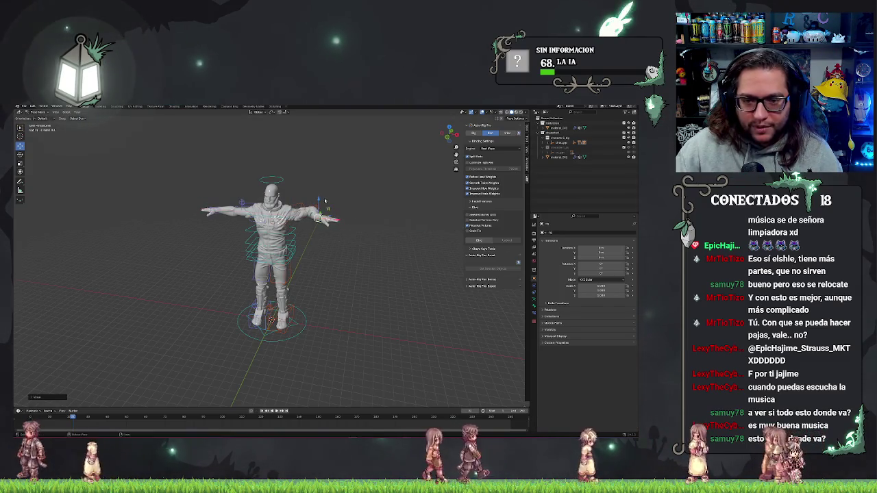
key(r)
key(z)
click(324, 210)
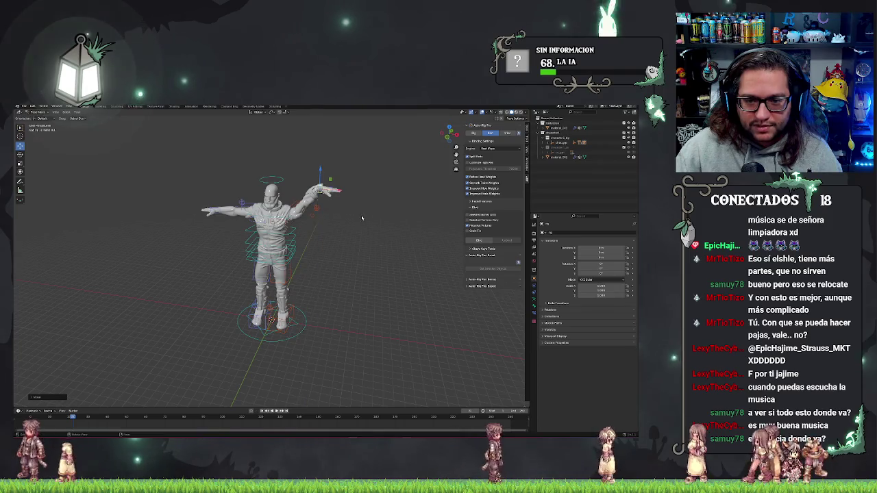
Rotate the left shoulder bone and raise the left hand controller to lift the arm overhead.
drag(326, 212, 275, 216)
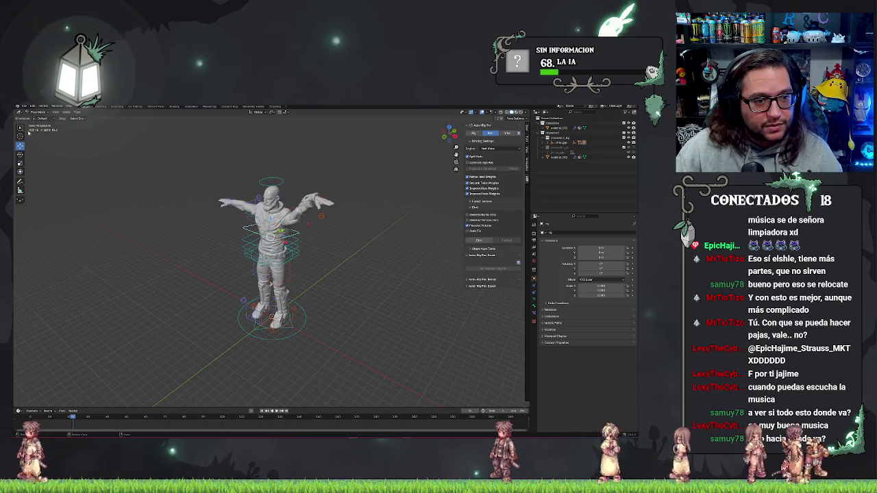
mouse_move(67, 160)
mouse_down()
mouse_move(276, 223)
mouse_move(277, 246)
mouse_up()
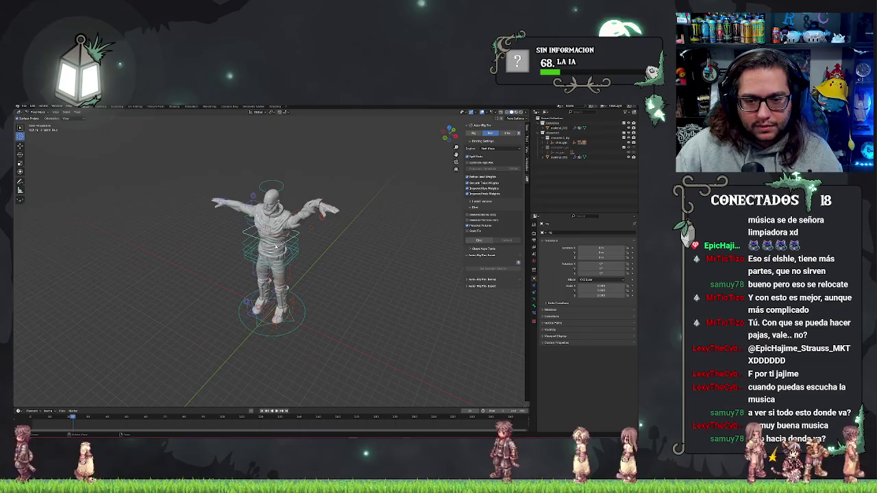
click(20, 154)
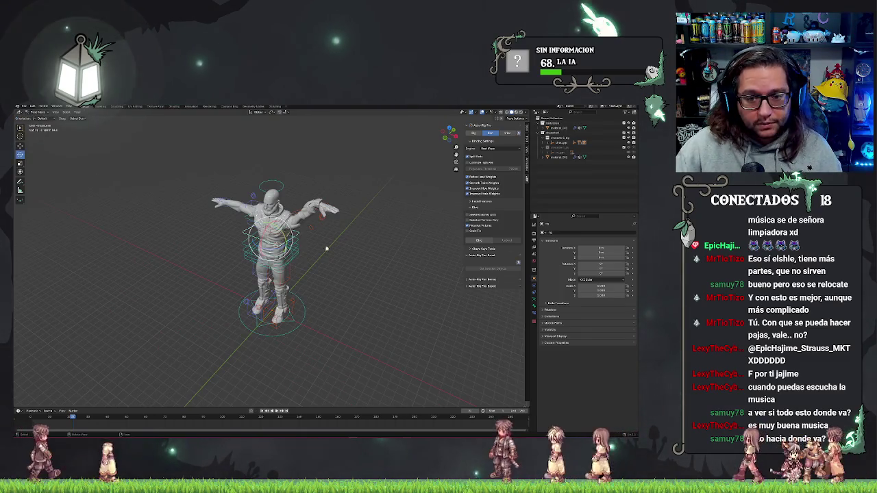
mouse_move(283, 226)
mouse_down()
mouse_move(288, 268)
mouse_move(286, 233)
mouse_up()
key(KP_1)
key(Escape)
click(232, 219)
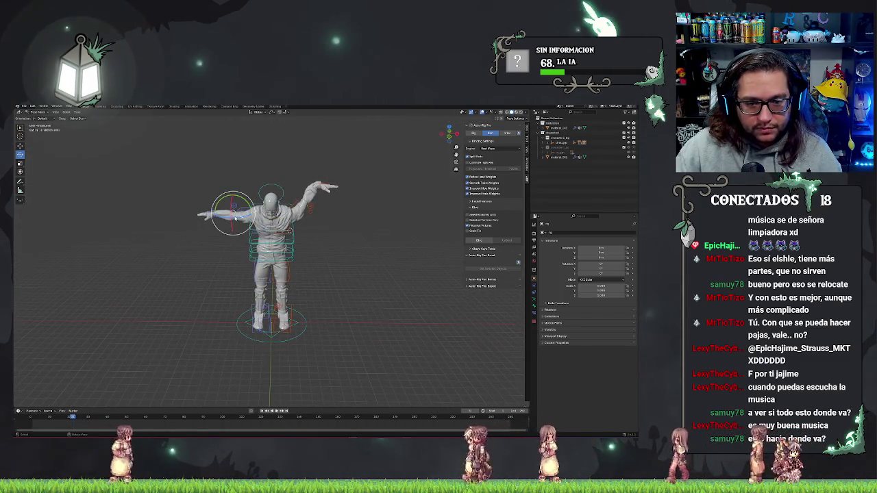
mouse_move(232, 220)
mouse_down()
mouse_move(208, 215)
mouse_move(221, 217)
mouse_move(218, 180)
mouse_move(217, 187)
mouse_move(310, 196)
mouse_move(302, 198)
mouse_up()
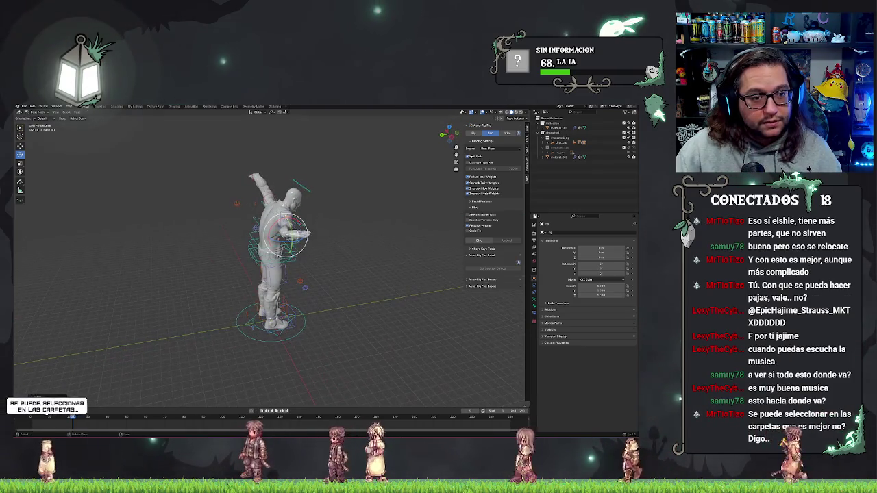
click(20, 145)
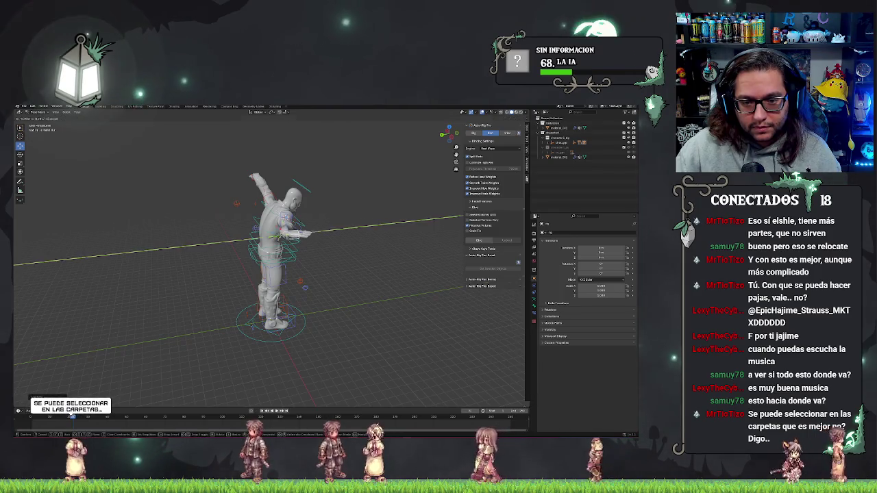
mouse_move(325, 231)
mouse_down()
mouse_move(322, 206)
mouse_move(305, 206)
mouse_move(355, 143)
mouse_up()
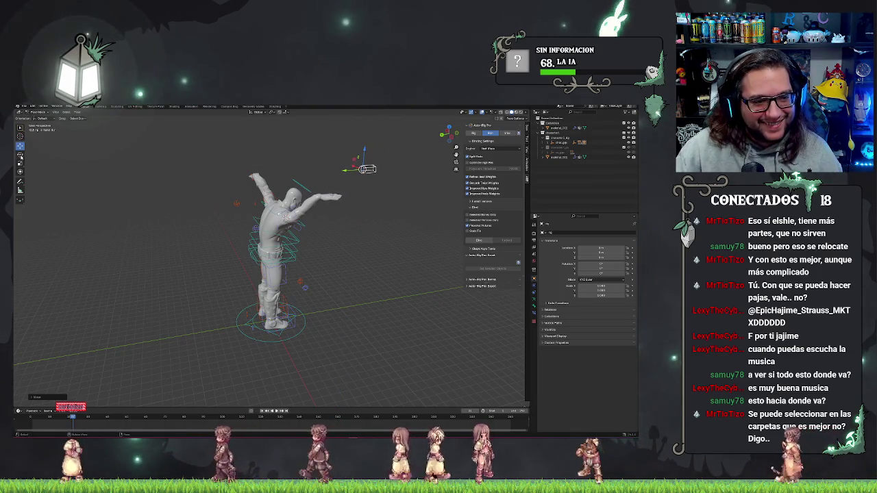
Tilt the hand controller around X and check the pose from several angles.
key(r)
drag(344, 159, 341, 164)
mouse_move(294, 196)
mouse_down()
mouse_move(329, 199)
mouse_move(340, 212)
mouse_move(301, 209)
mouse_up()
drag(237, 202, 271, 205)
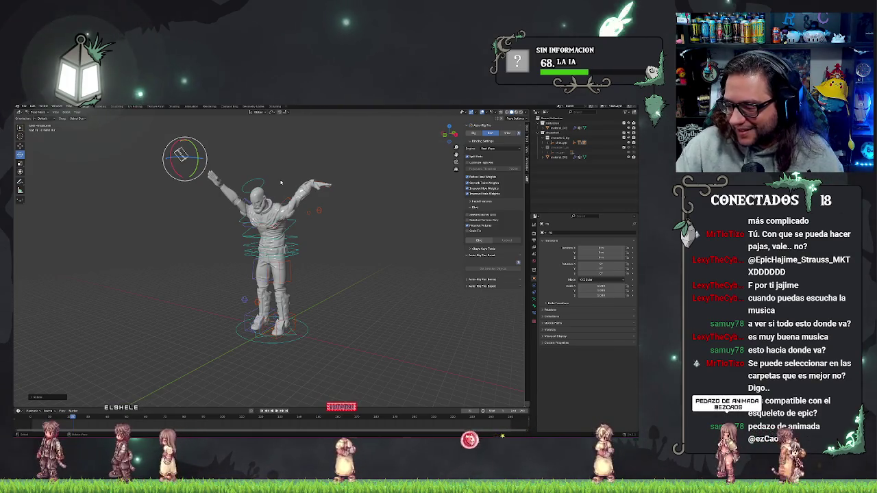
drag(281, 183, 359, 183)
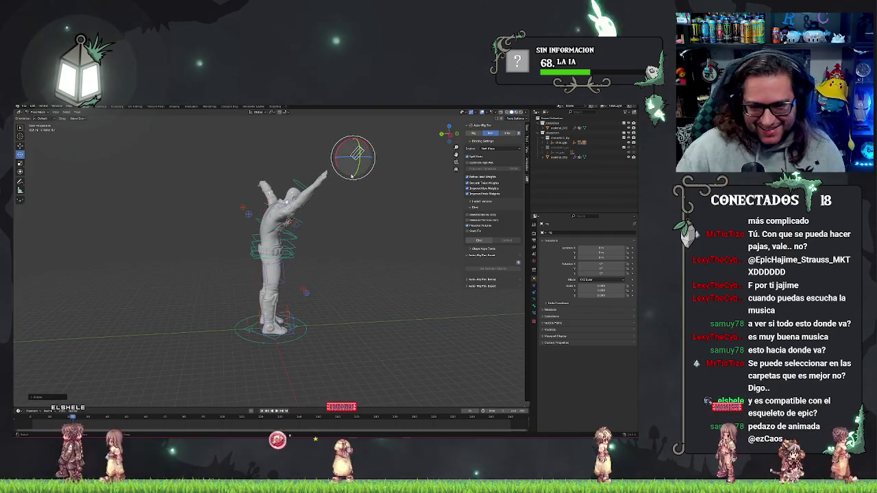
Lower the arm bone along Z, then box-select all the rig's bones.
click(20, 145)
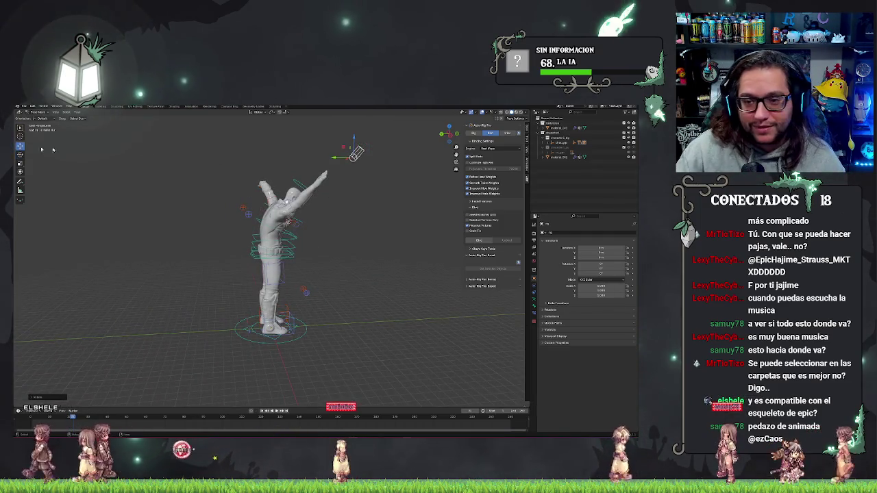
drag(354, 138, 365, 173)
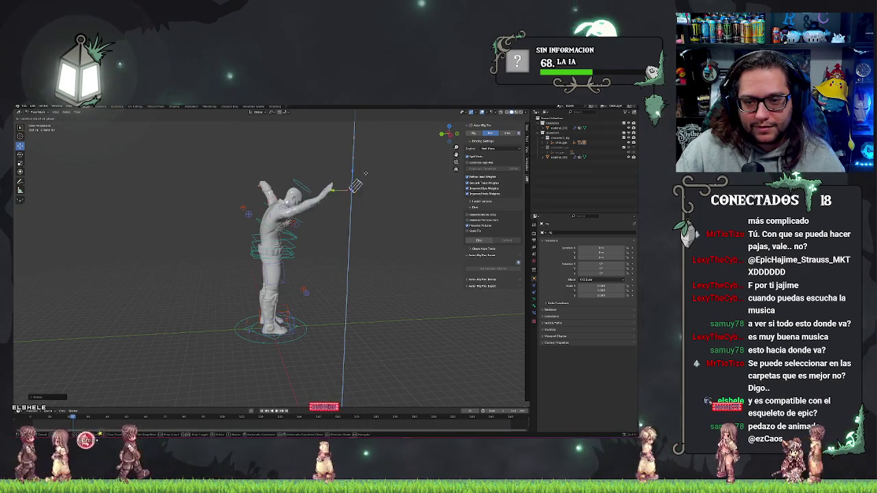
click(365, 174)
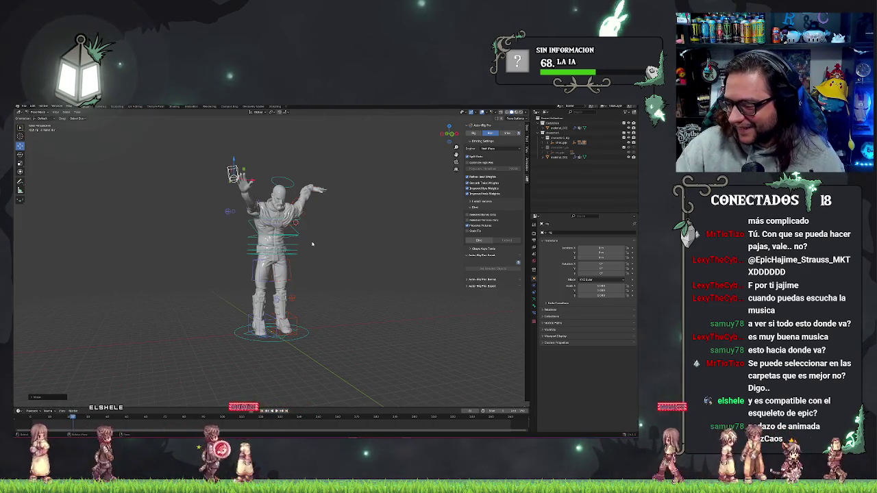
drag(311, 243, 273, 244)
mouse_move(138, 147)
mouse_down()
mouse_move(340, 236)
mouse_move(375, 387)
mouse_up()
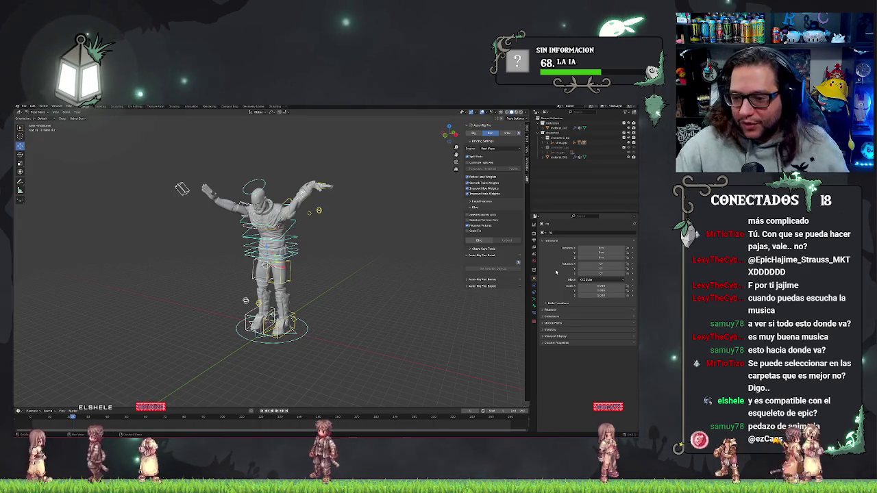
Expand the Auto-Rig Pro: Export panel and launch the Export FBX file browser.
click(485, 286)
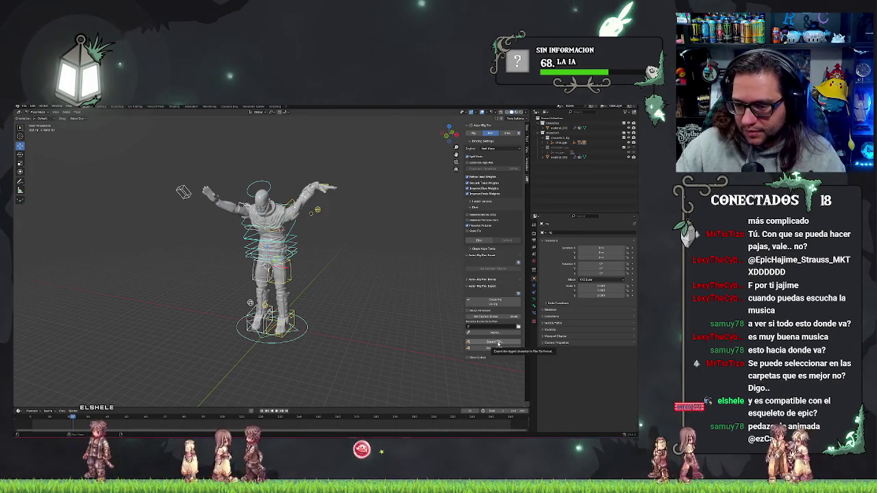
click(498, 343)
drag(376, 199, 349, 197)
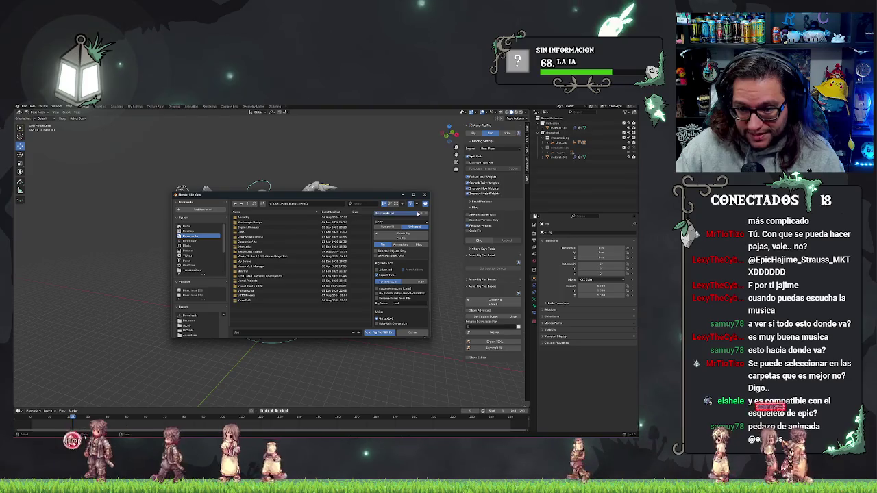
Choose an option in the export settings list and scroll through the export settings.
click(394, 224)
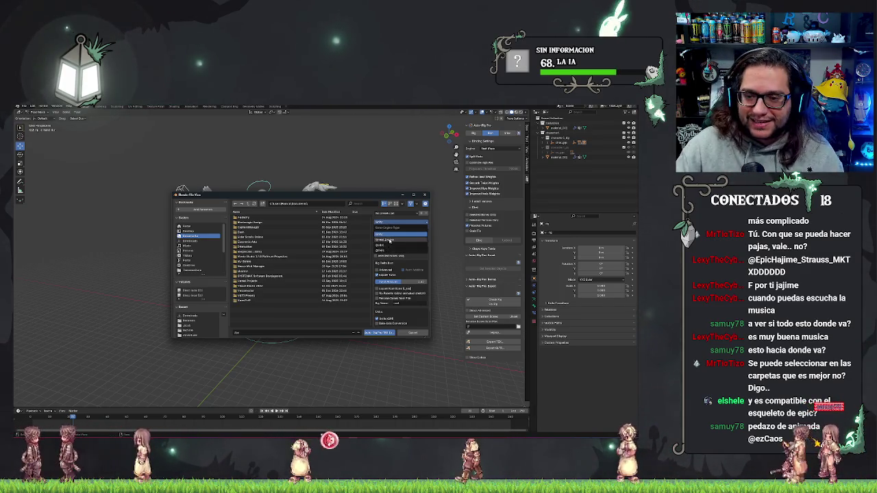
click(390, 240)
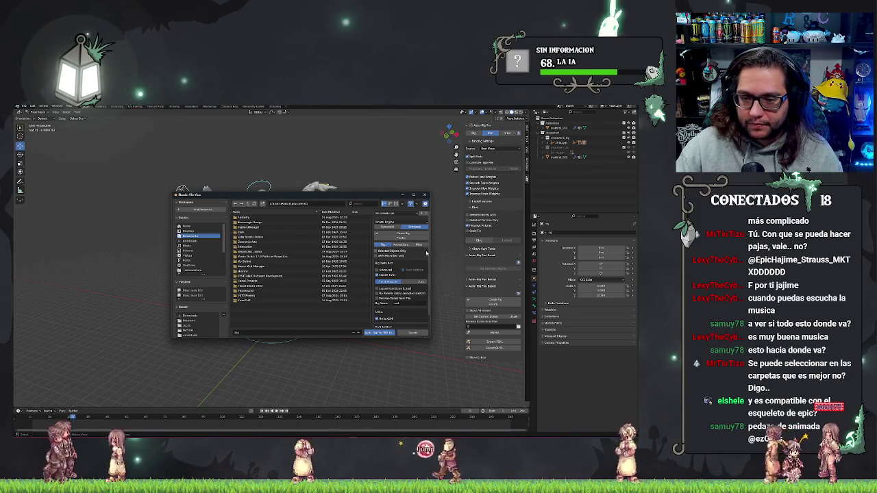
scroll(429, 260, down, 2)
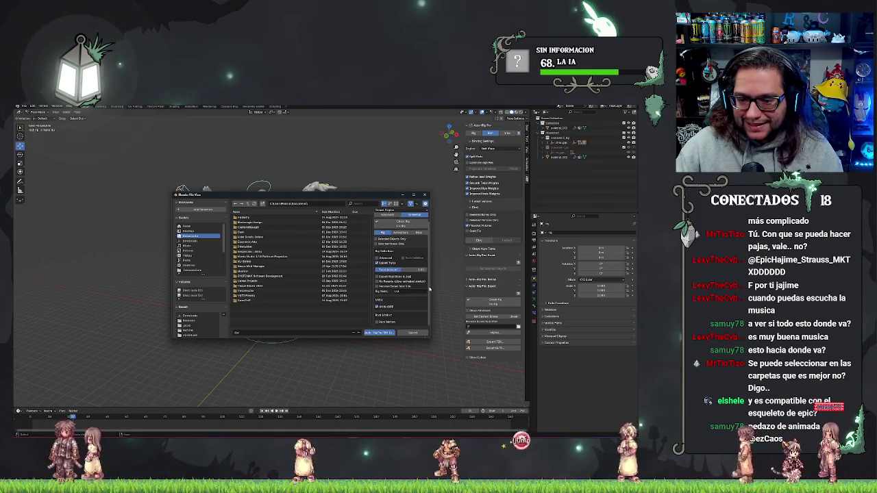
scroll(425, 308, down, 2)
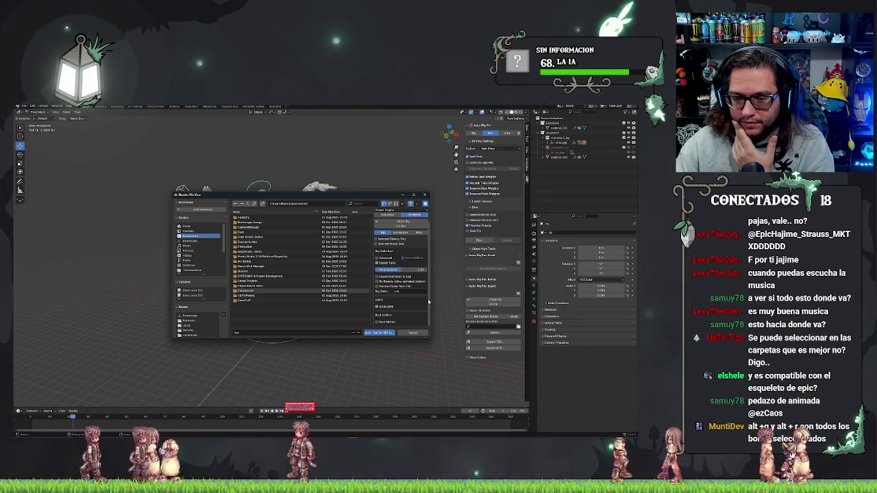
scroll(428, 308, up, 3)
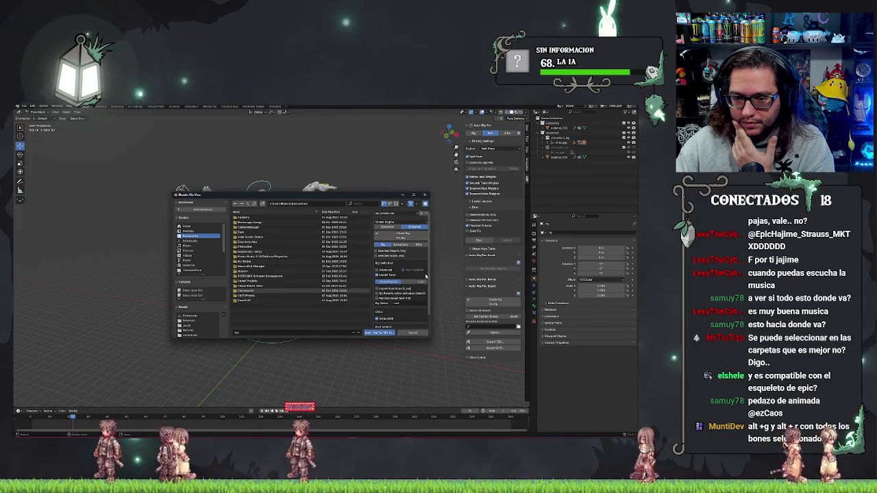
scroll(425, 276, down, 3)
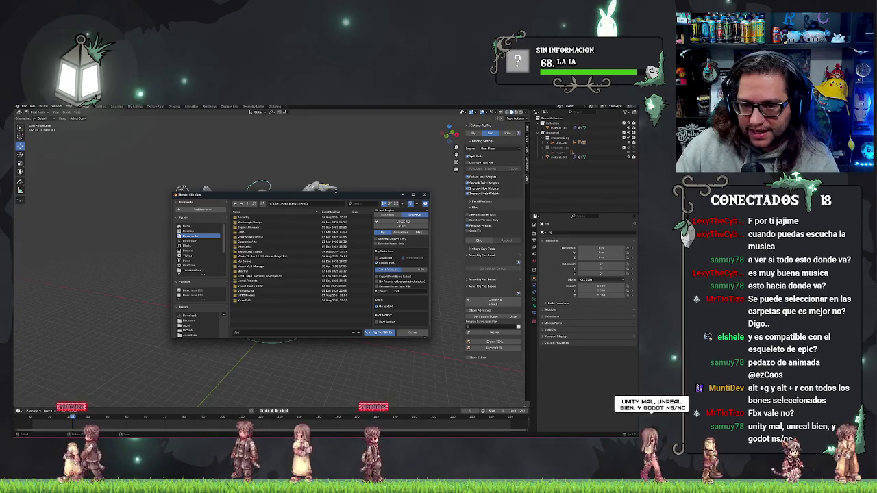
Close the export dialog without exporting, then box-select all the rig's bones.
mouse_move(335, 198)
mouse_down()
mouse_move(300, 301)
mouse_move(309, 265)
mouse_up()
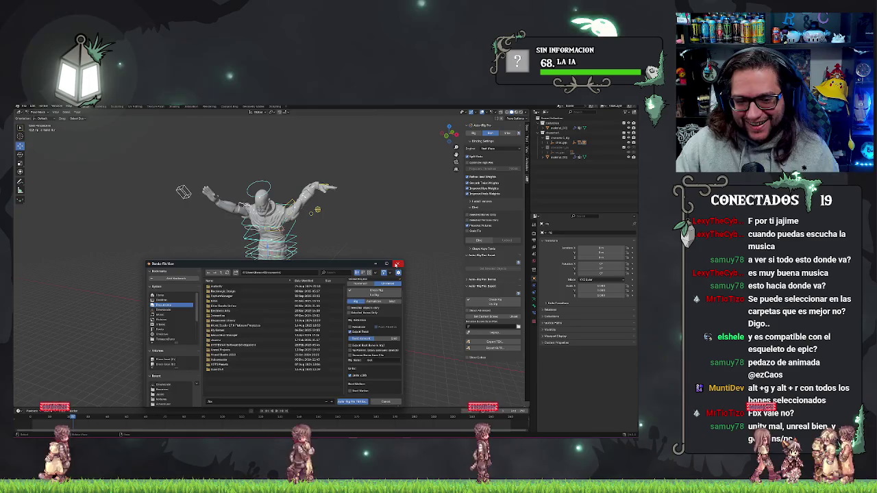
click(396, 264)
mouse_move(138, 149)
mouse_down()
mouse_move(411, 359)
mouse_move(411, 388)
mouse_up()
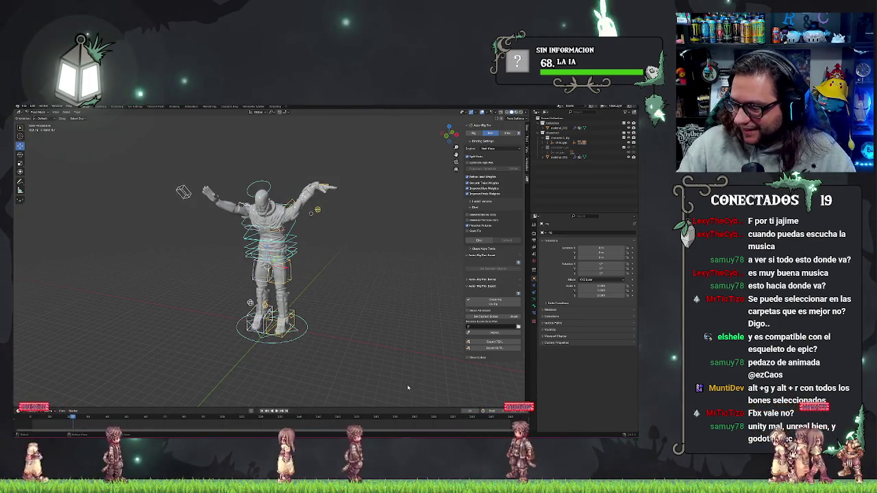
Clear all bone locations and rotations with Alt+G and Alt+R to restore the T-pose.
key(alt+g)
key(alt+r)
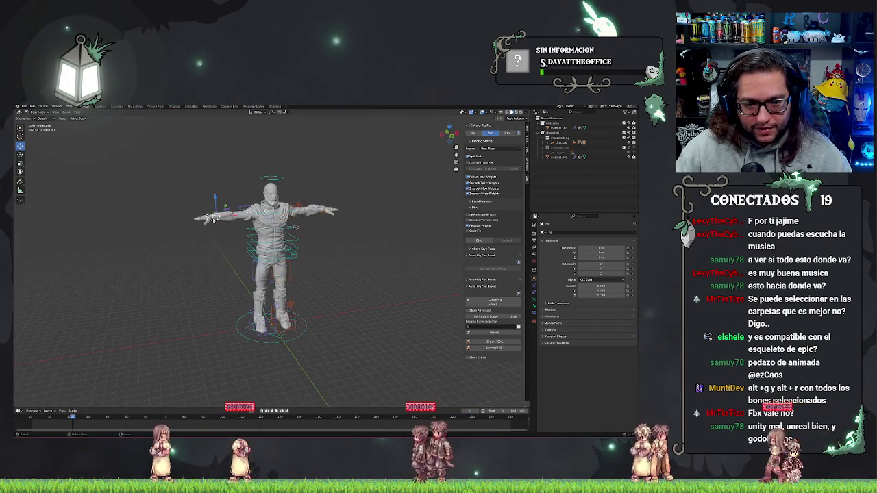
click(212, 218)
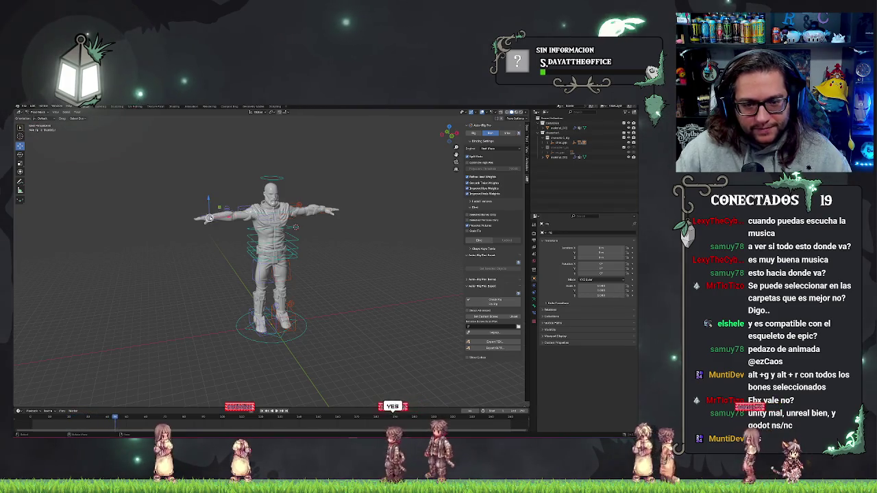
Switch to the rotate tool, test-rotate the right arm downward, then undo it.
click(20, 136)
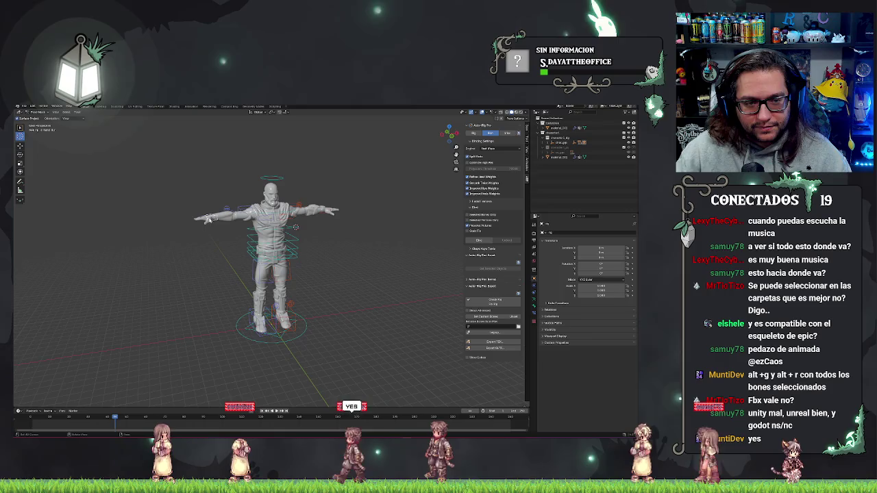
click(20, 154)
drag(198, 220, 196, 240)
key(ctrl+z)
key(r)
key(y)
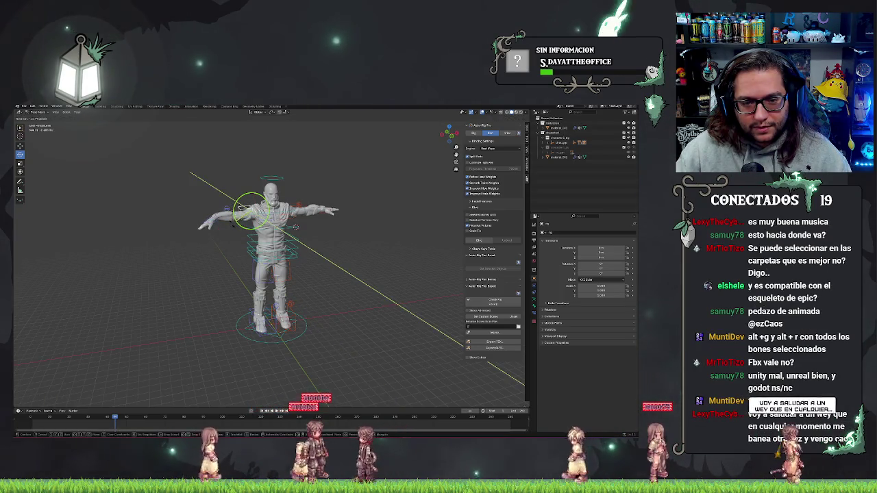
key(Escape)
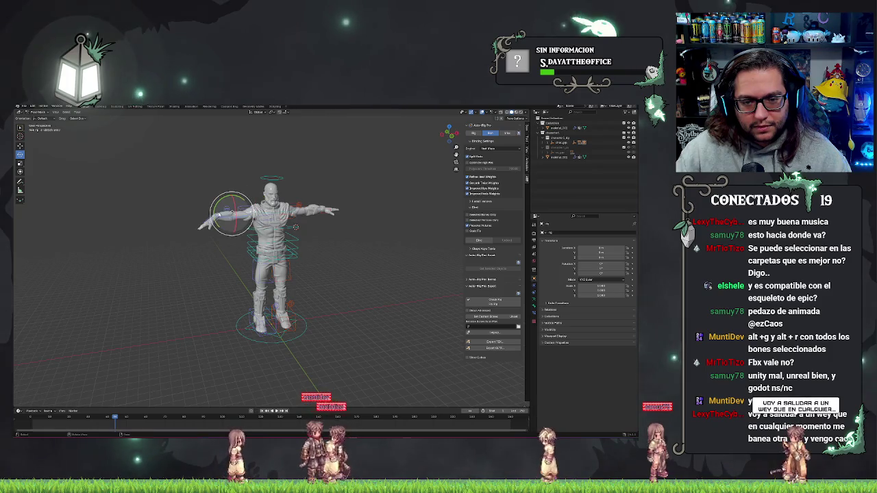
In front orthographic view, select the shoulder bone, try rotating it around Y, then cancel.
key(KP_1)
key(r)
key(y)
drag(234, 228, 248, 282)
click(218, 243)
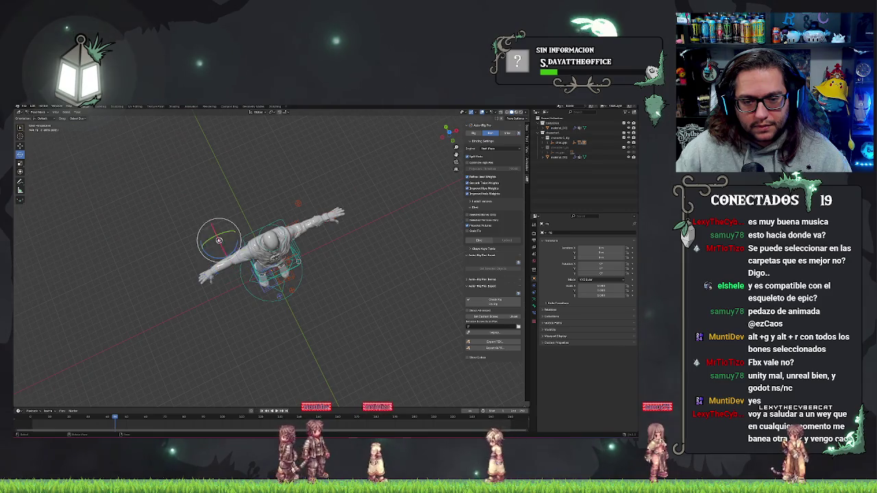
key(r)
key(y)
key(Escape)
Bend the upper arm bone, then clear its rotation back to the T-pose with Alt+R.
click(225, 261)
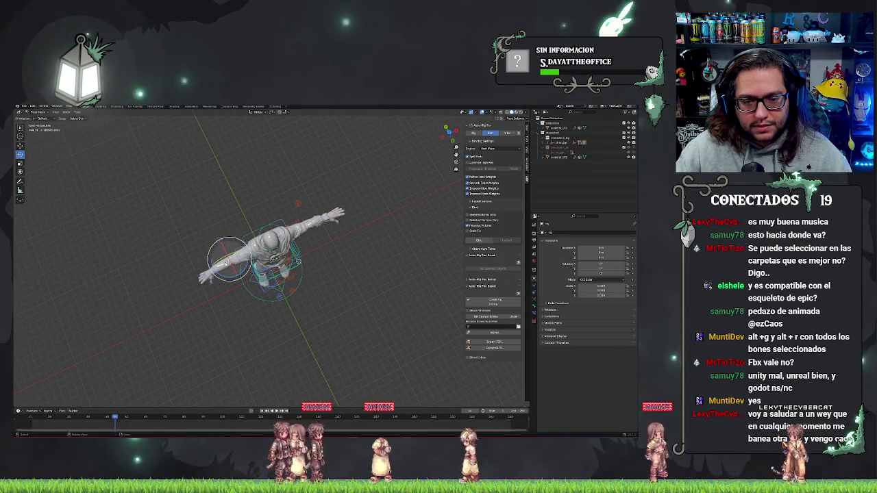
key(r)
click(217, 268)
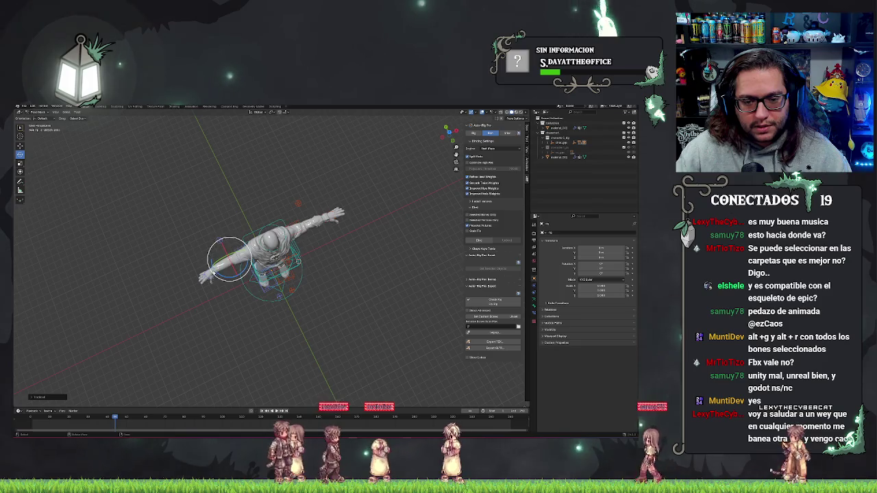
key(alt+r)
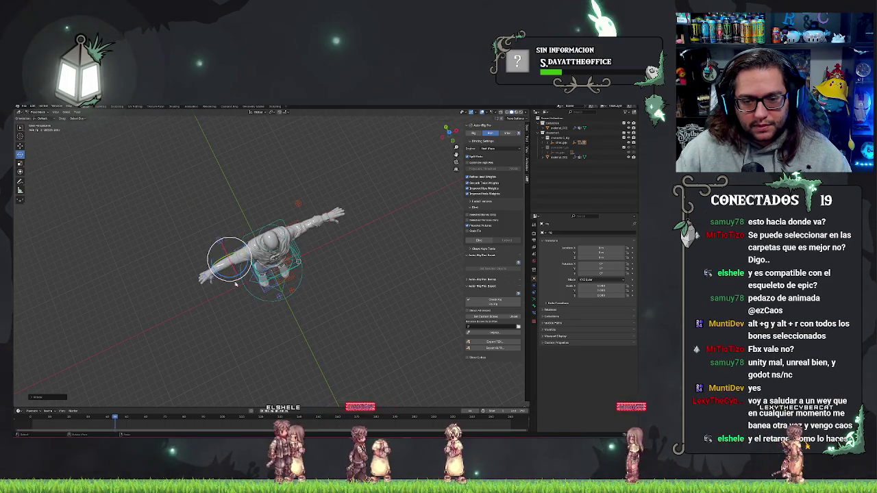
drag(216, 272, 253, 264)
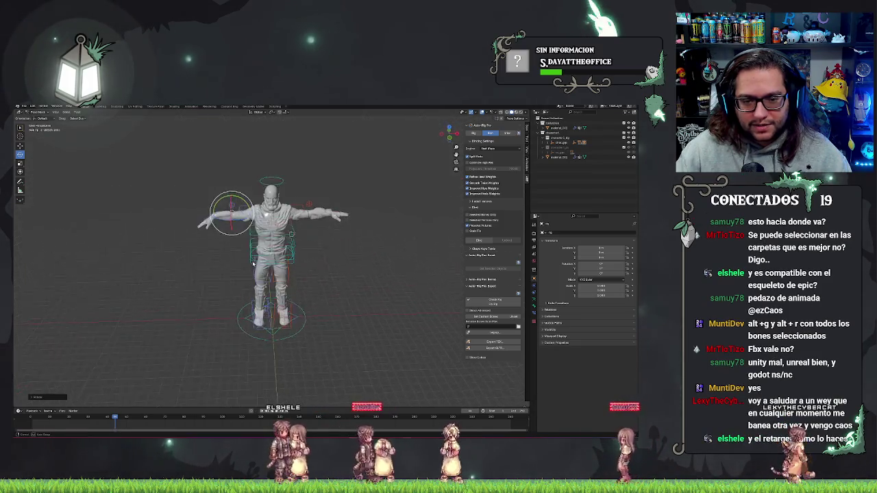
Select all bones and clear their rotations, then test the right shoulder around Y.
click(209, 218)
key(a)
key(alt+r)
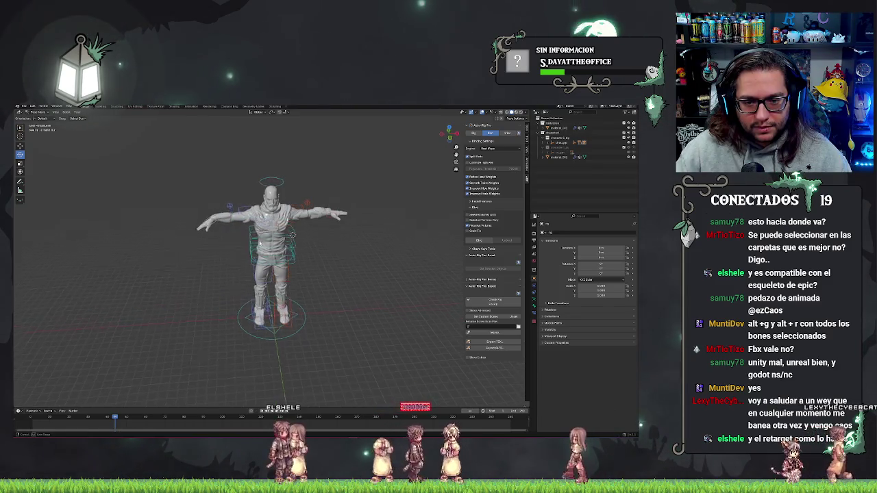
click(240, 213)
key(alt+r)
key(r)
key(y)
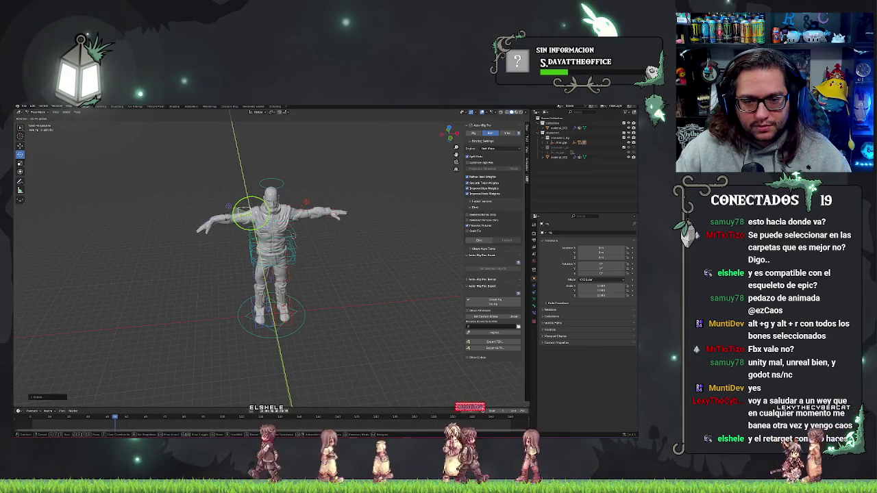
key(Escape)
Try rotating the arm and hand bones around Z, cancelling each to keep the T-pose.
drag(271, 241, 278, 250)
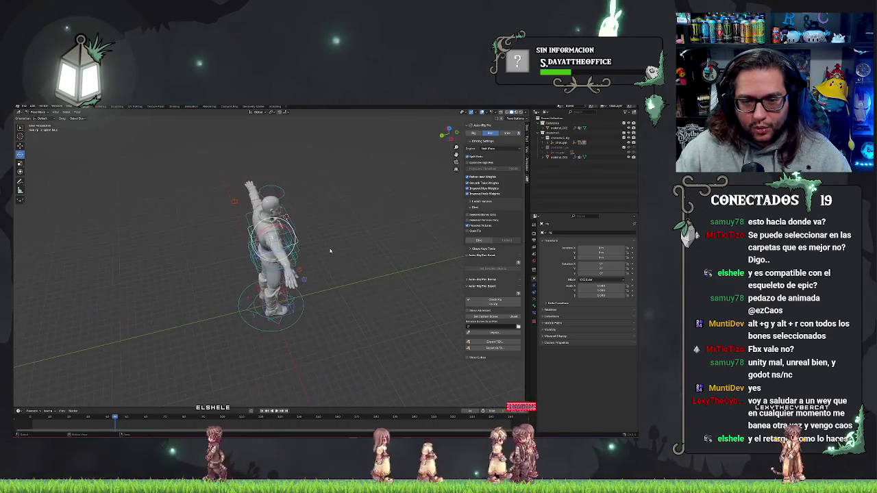
key(r)
key(z)
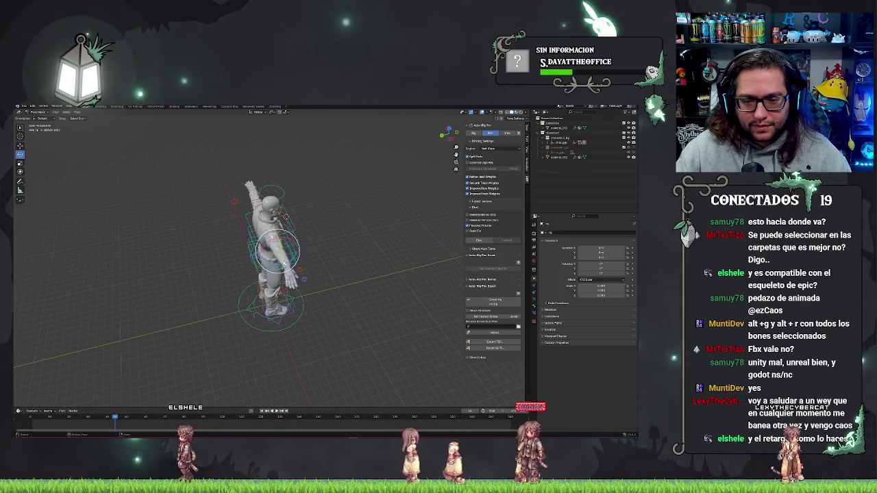
key(Escape)
drag(286, 217, 299, 227)
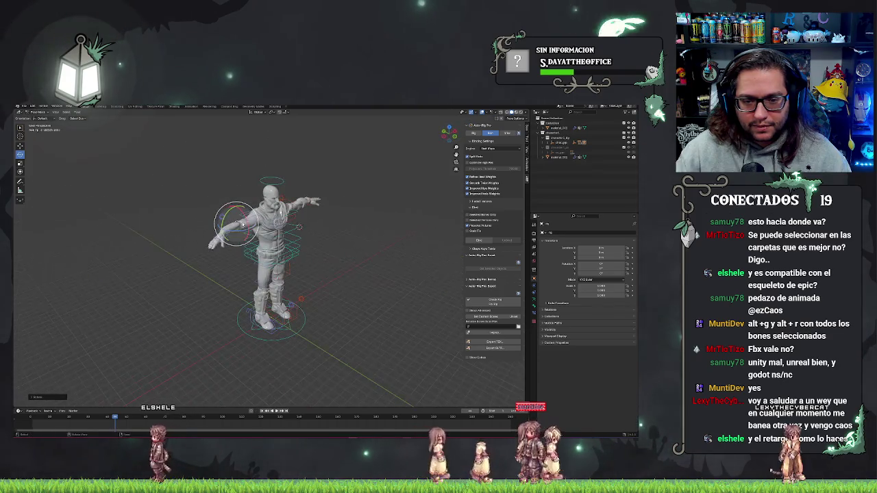
click(231, 236)
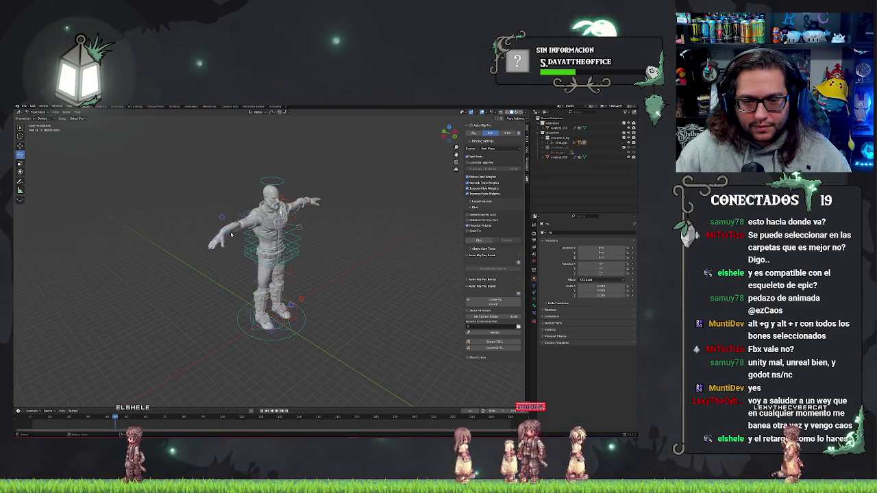
key(r)
key(z)
key(Escape)
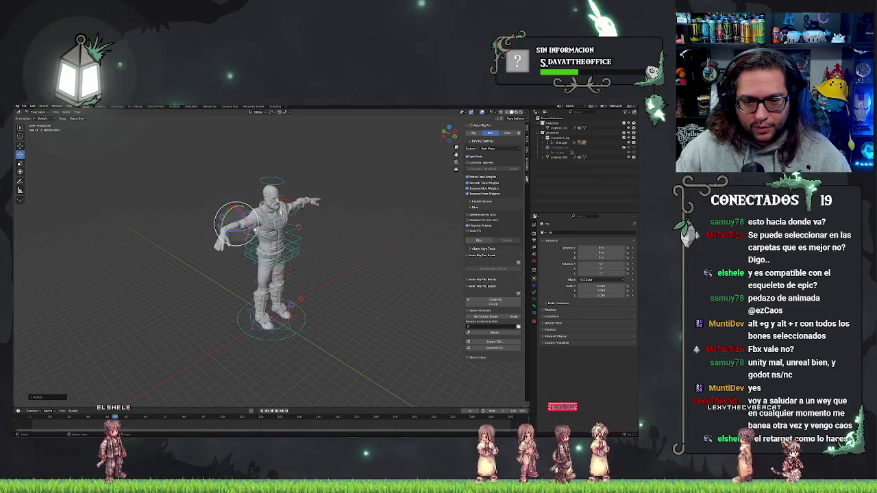
mouse_move(234, 213)
mouse_down()
mouse_move(254, 232)
mouse_move(227, 229)
mouse_up()
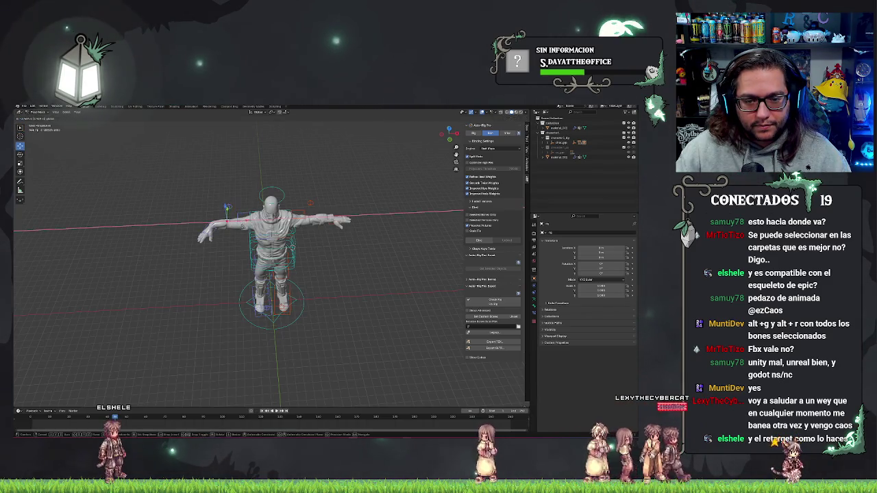
Lower the left arm by moving it along X and rotating it down around Y.
click(248, 230)
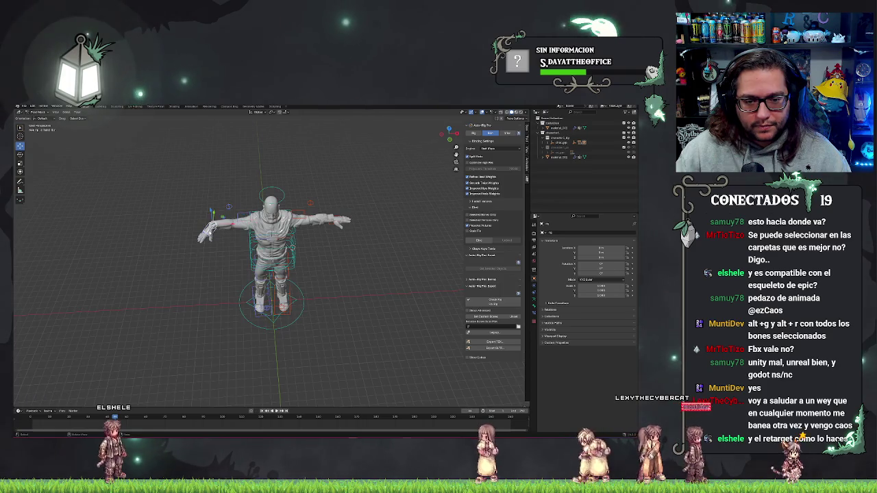
key(g)
key(x)
click(240, 231)
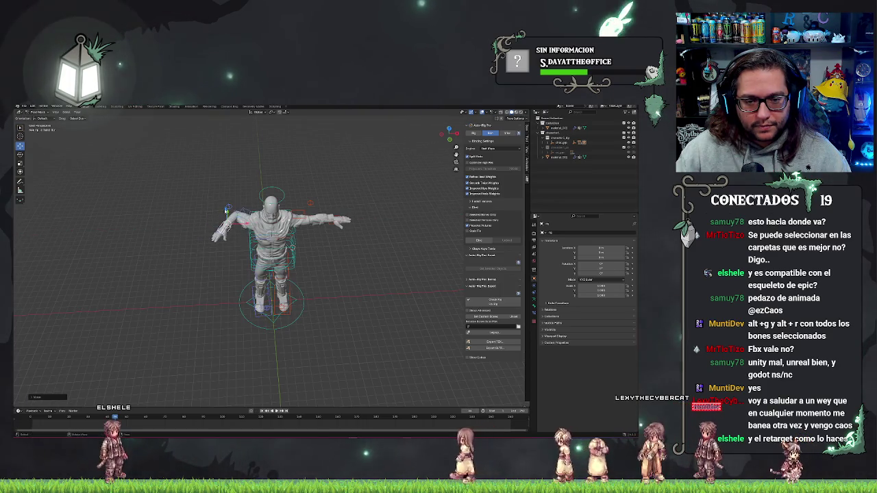
key(r)
key(y)
click(244, 252)
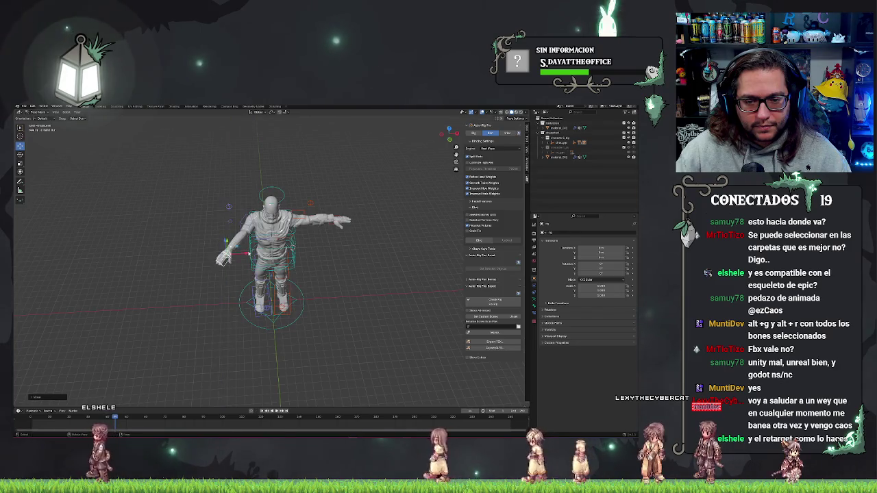
key(g)
key(x)
key(Return)
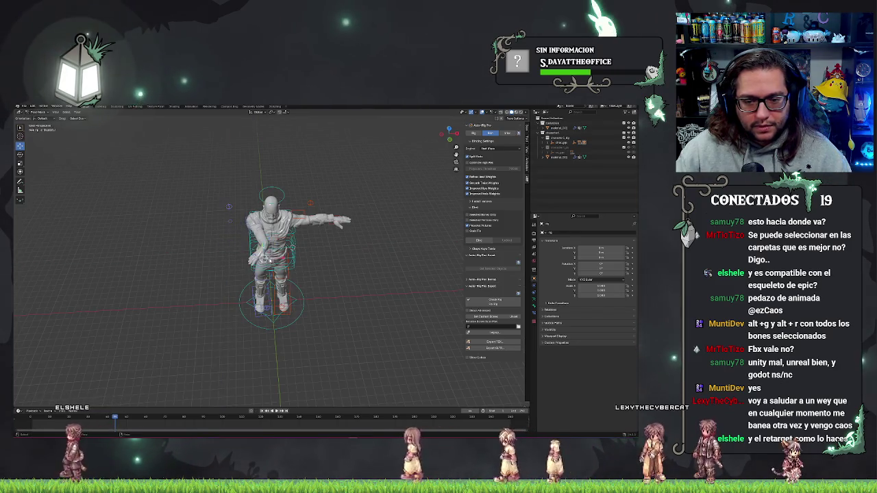
Twist the chest control around the Z axis.
click(20, 154)
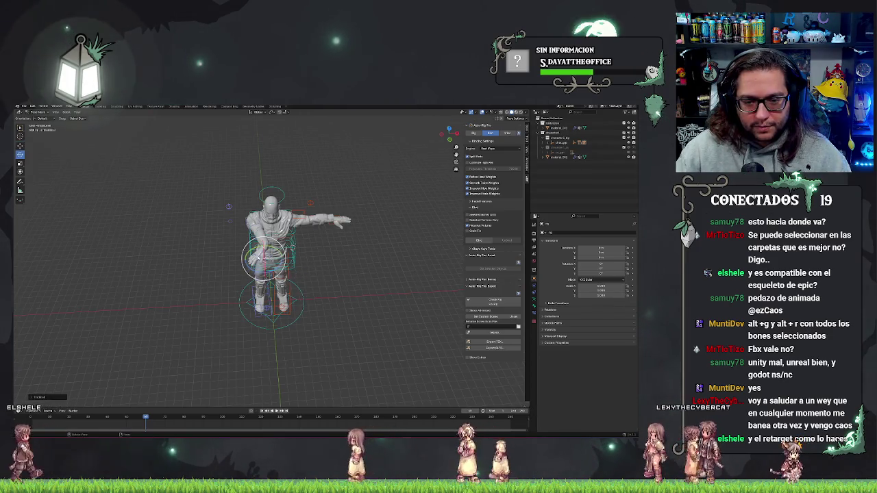
key(r)
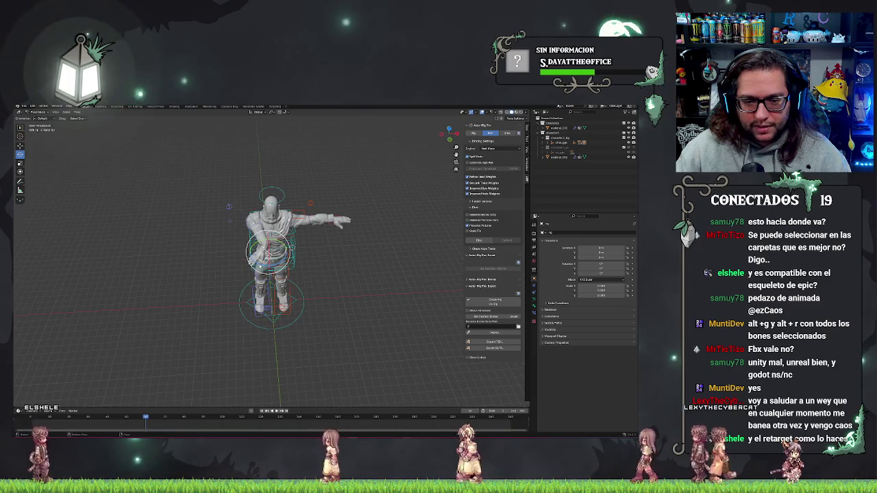
key(z)
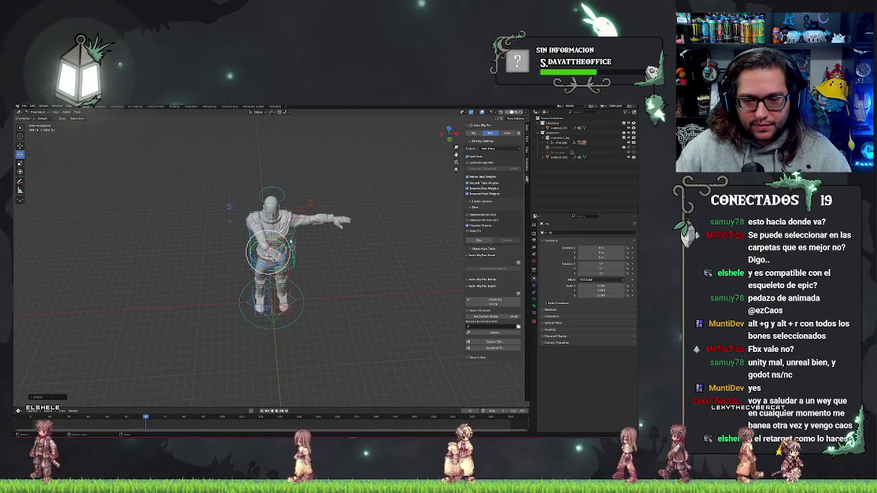
key(Return)
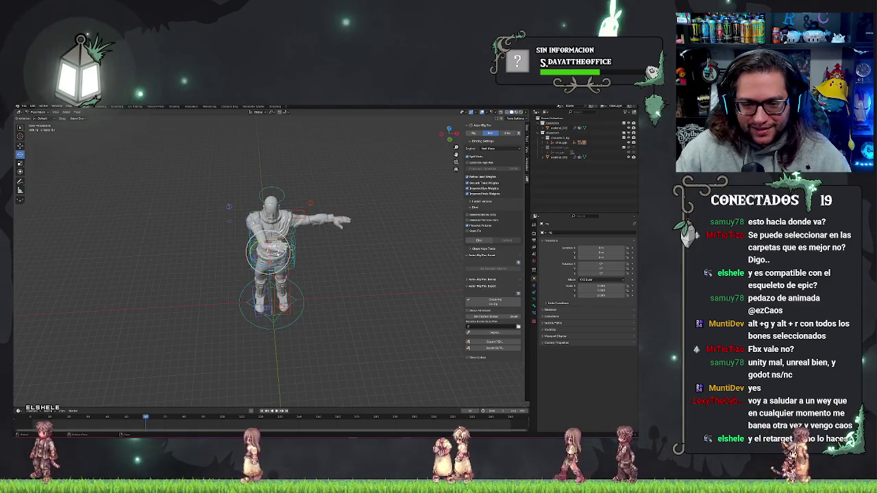
Move the root control along Y, then return to the front view.
click(20, 146)
key(g)
key(y)
right_click(298, 261)
key(Escape)
drag(298, 262, 290, 241)
key(g)
key(z)
key(y)
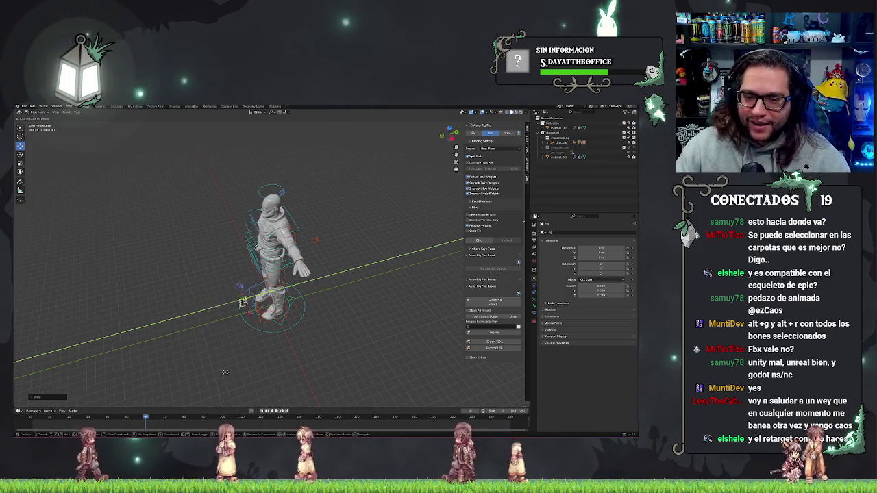
click(311, 320)
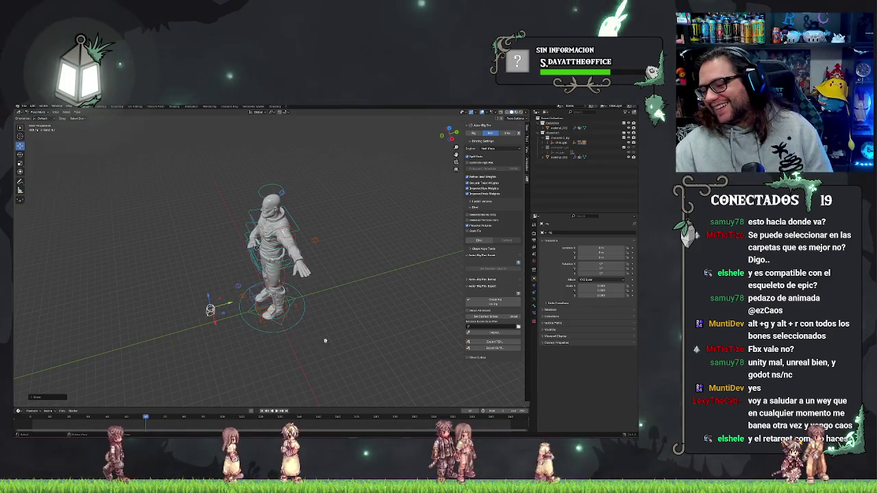
key(KP_1)
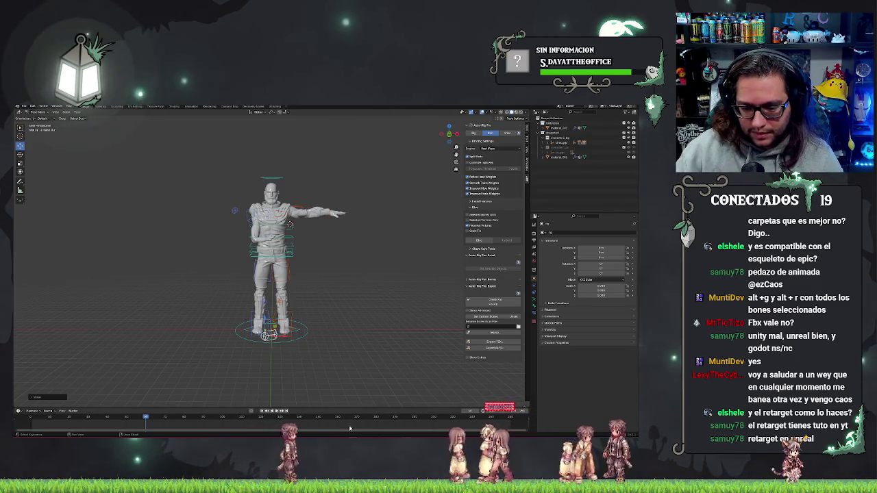
key(alt+Tab)
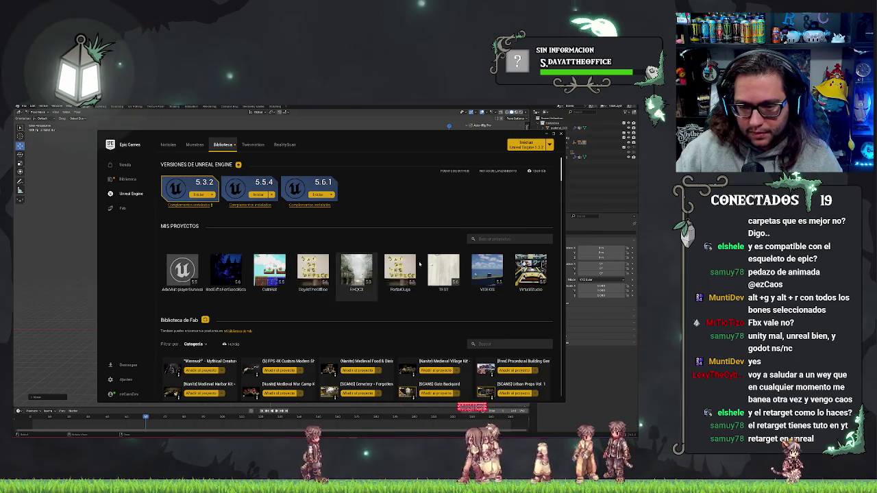
Launch the DayAtTheOffice project from the Epic Games Launcher library.
double_click(312, 270)
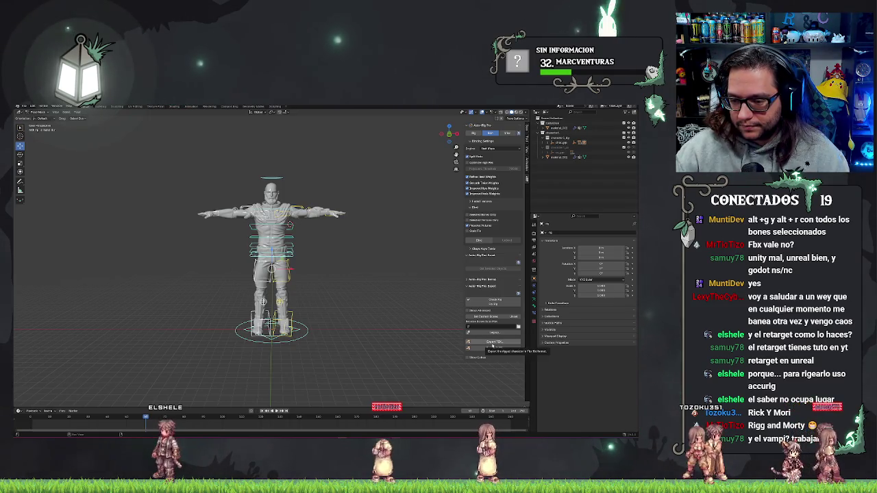
Export the T-posed rig as FBX with Auto-Rig Pro and dismiss the confirmation.
click(493, 344)
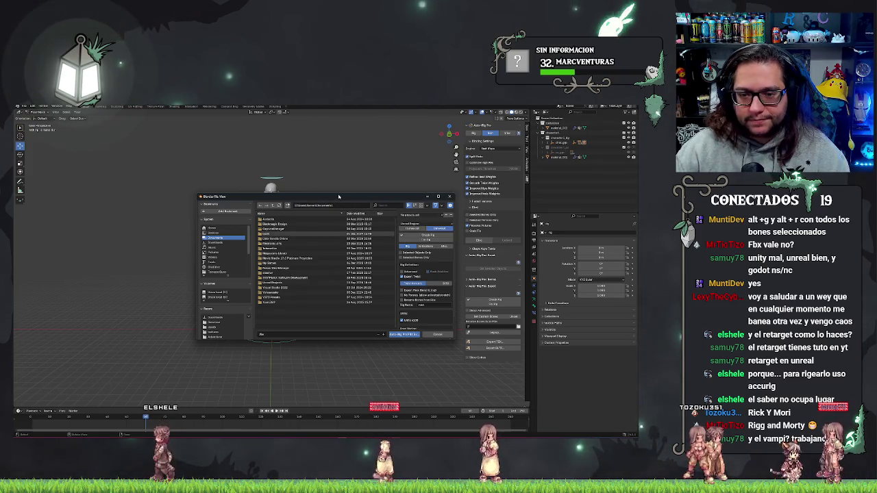
key(Escape)
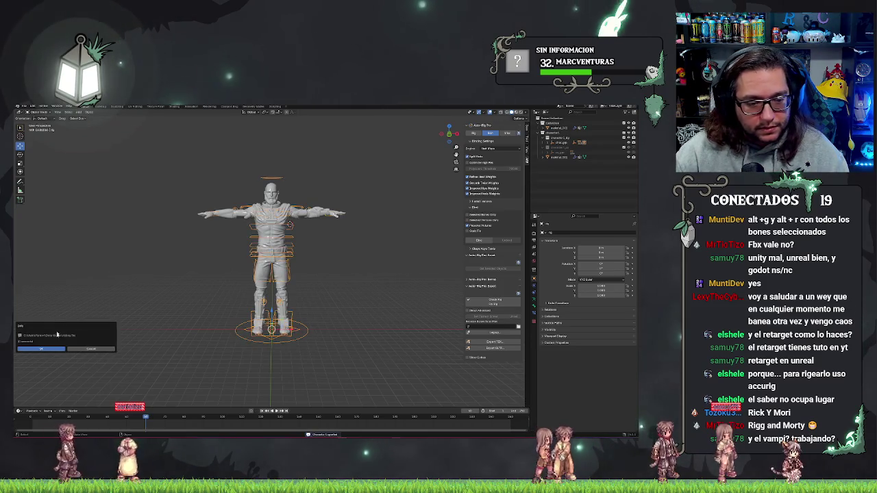
click(54, 351)
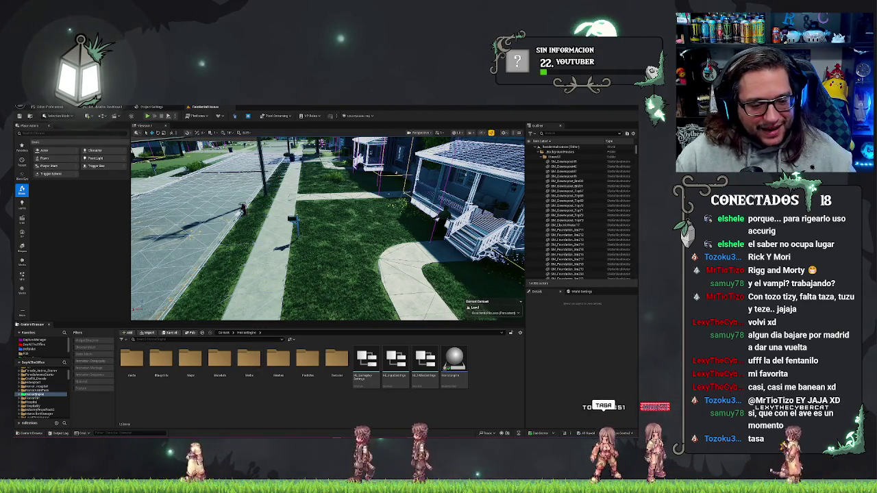
Open the BASURA folder, preview the FBX import including cowboy_Skeleton, then import the character.
click(38, 345)
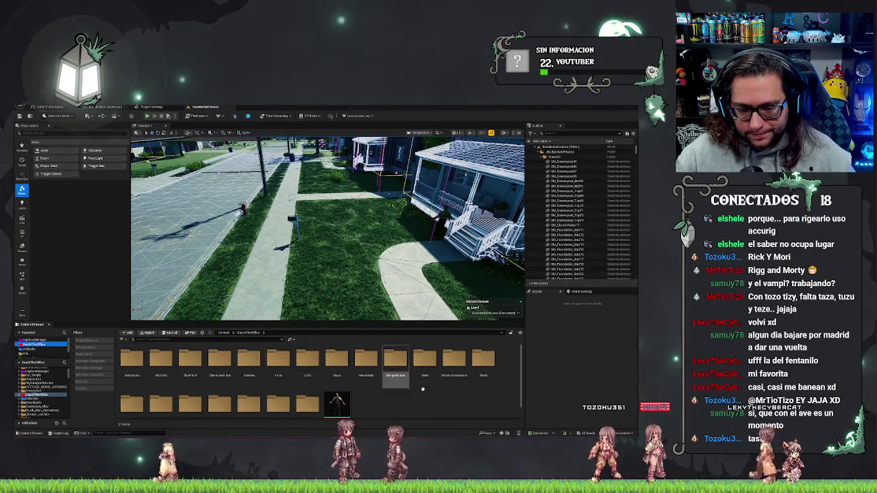
click(160, 359)
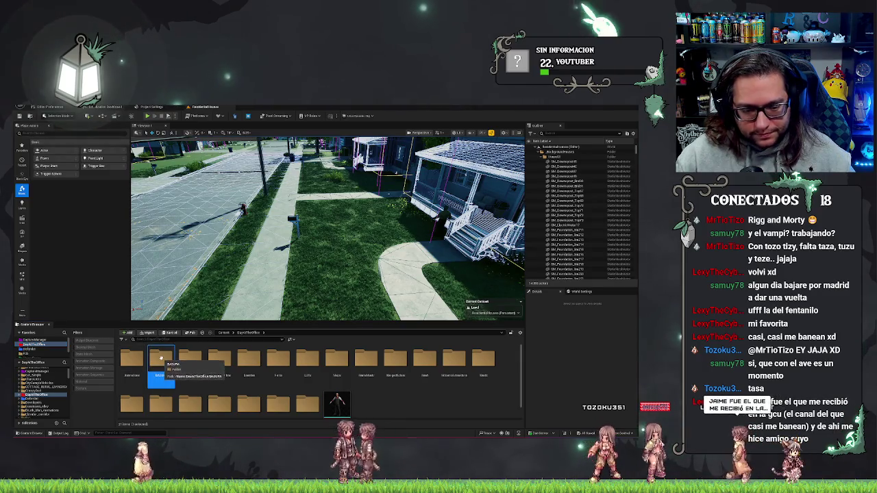
double_click(161, 360)
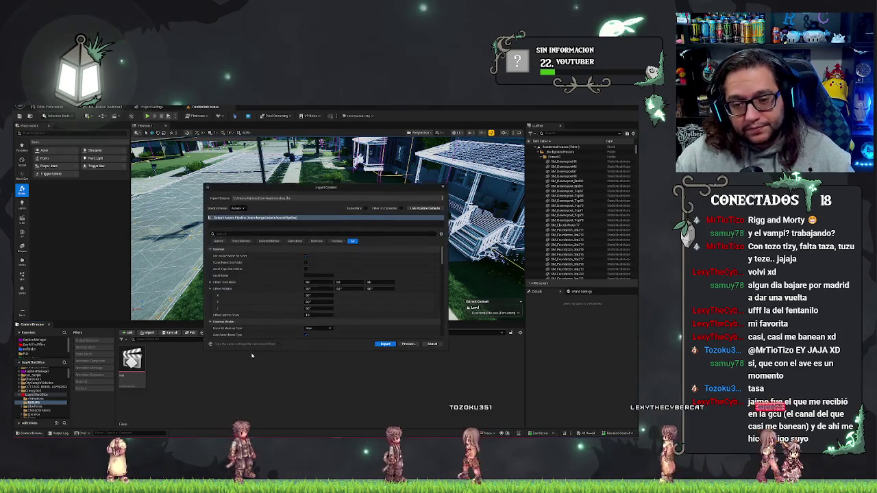
click(410, 345)
click(255, 206)
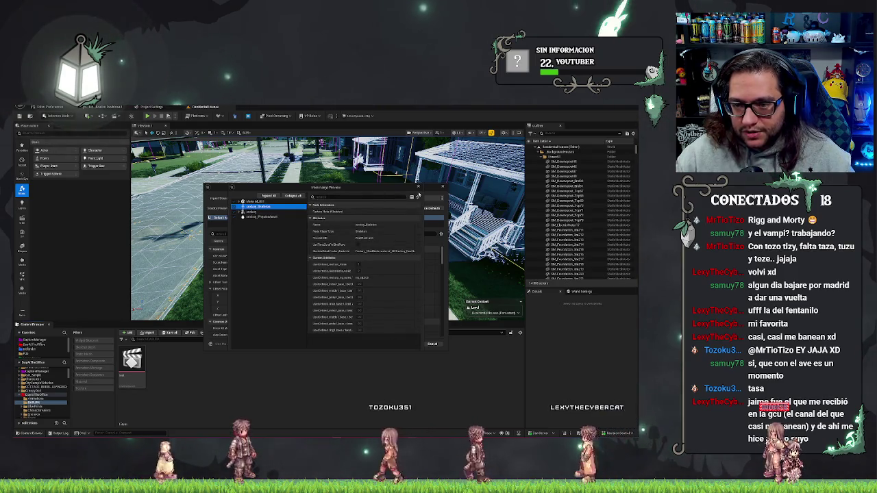
click(419, 187)
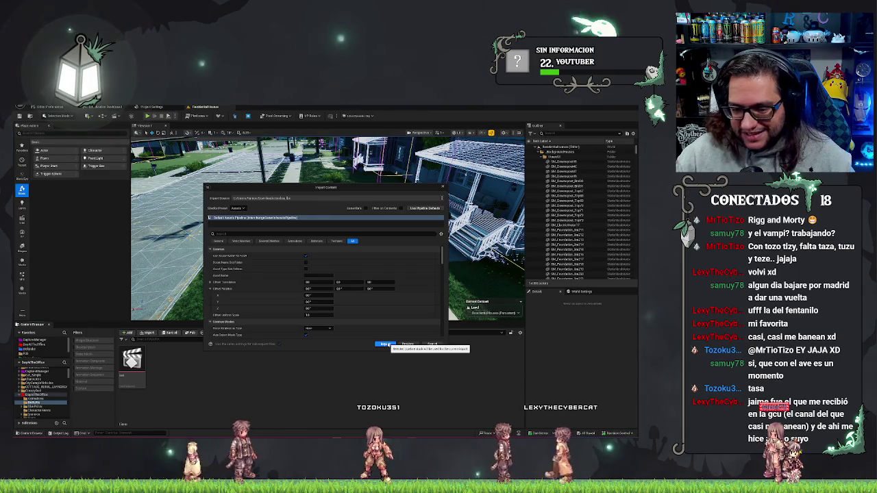
click(386, 344)
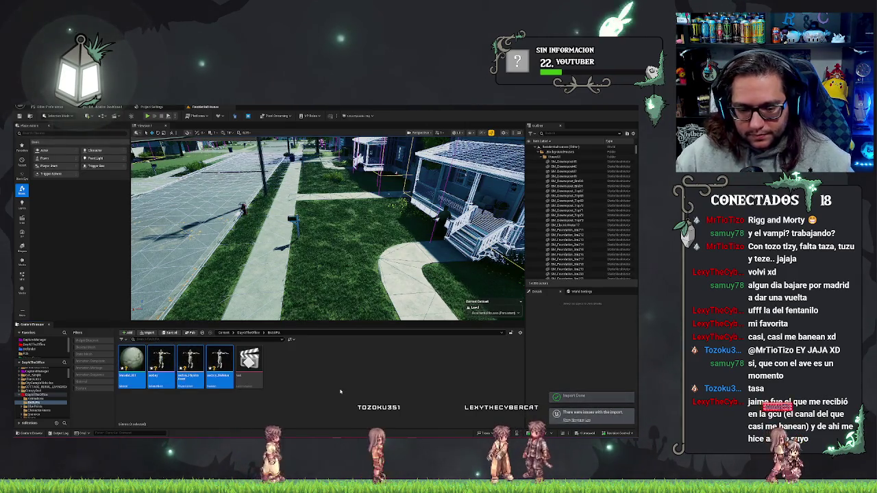
Place the bodboy skeletal mesh in the level and set its Anim Class to ABP_Hanna.
click(340, 391)
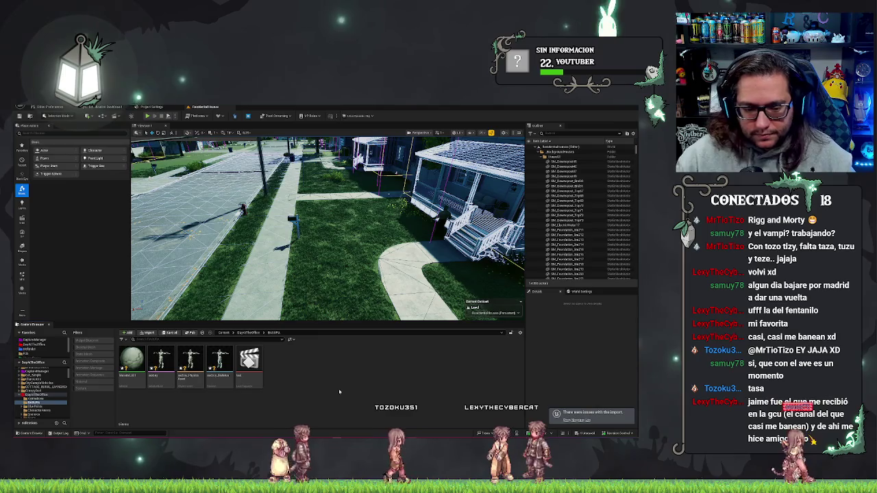
right_click(171, 363)
key(Escape)
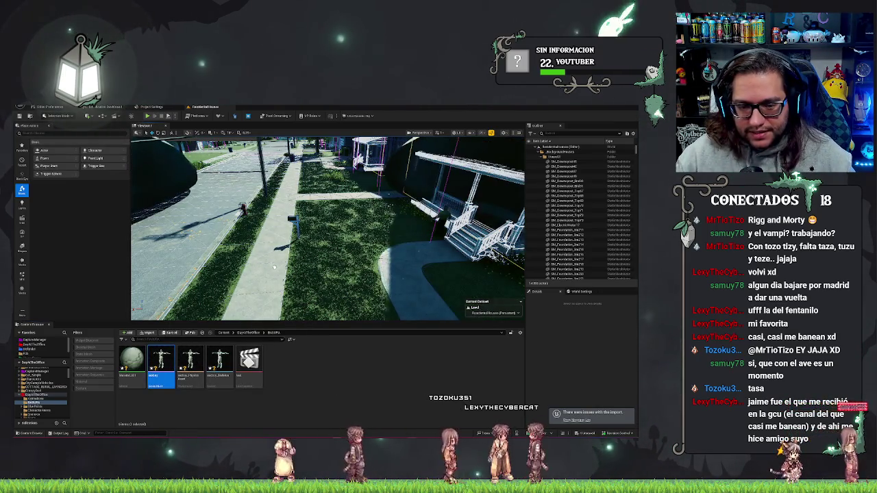
drag(262, 272, 274, 278)
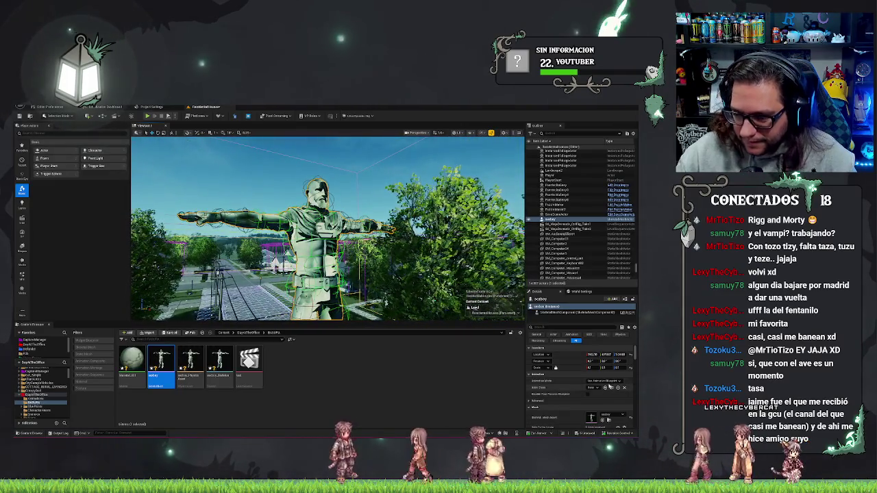
click(594, 388)
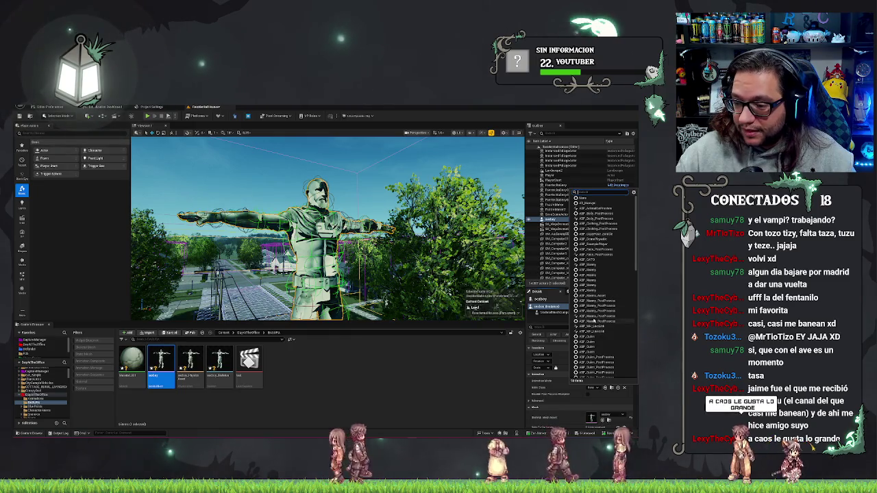
click(586, 268)
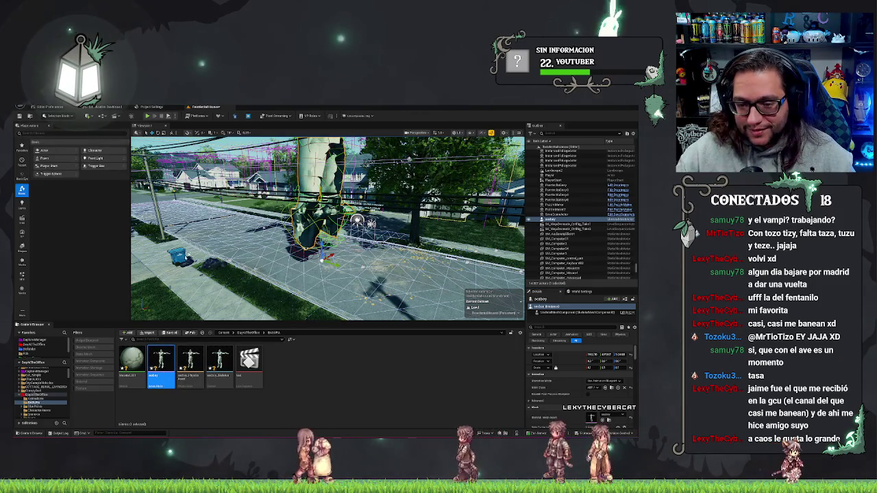
double_click(162, 360)
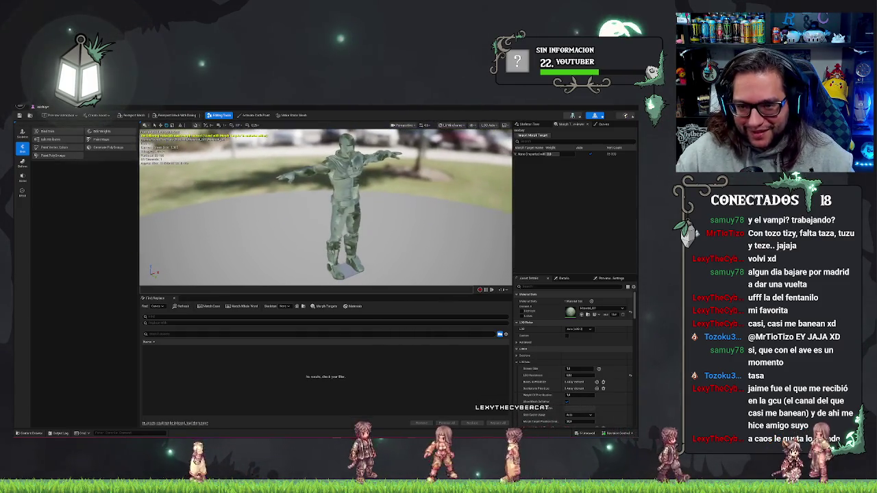
Browse the mesh editor's tool categories and show the Skeleton Tree to select a bone.
click(23, 134)
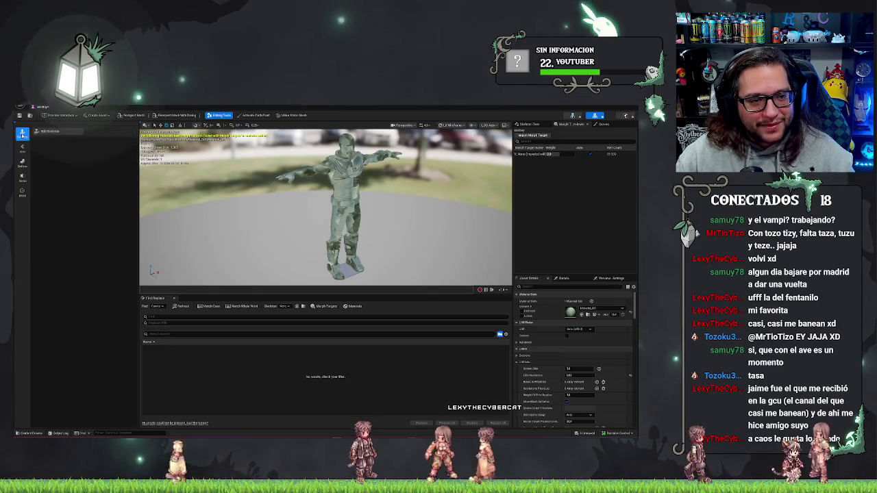
click(23, 147)
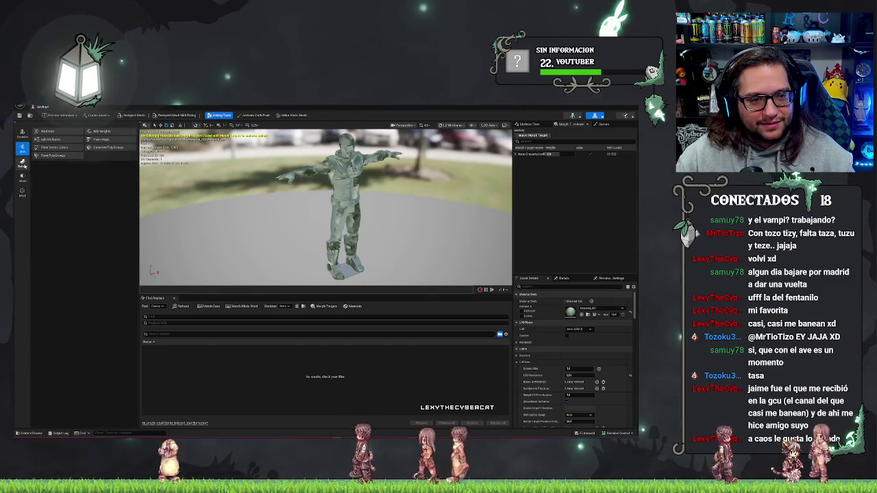
click(23, 177)
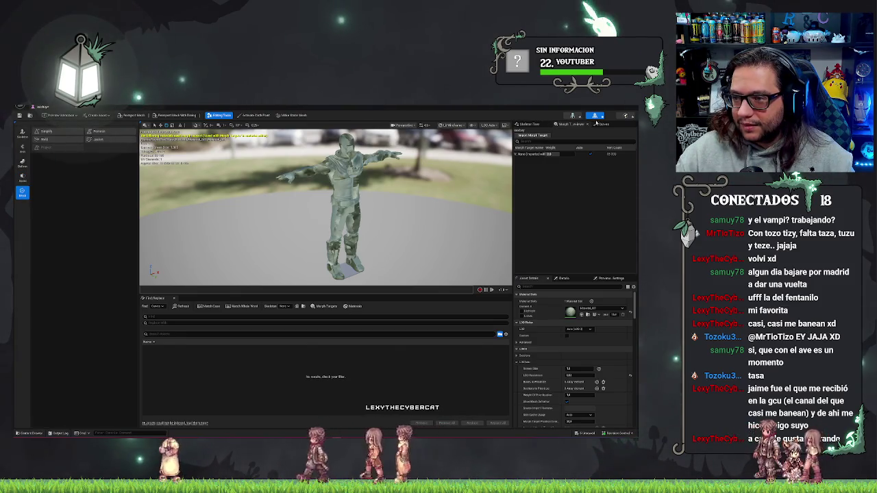
click(536, 124)
click(541, 165)
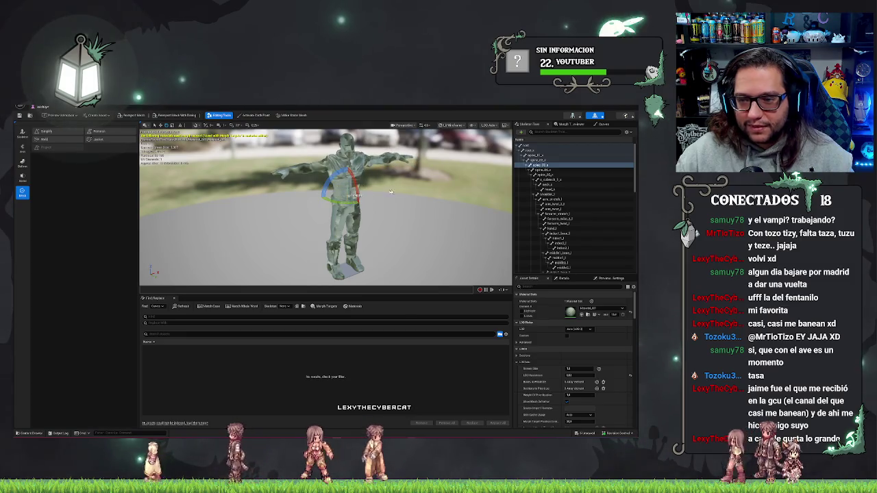
key(ctrl+z)
Rotate the shoulder bone to lower the arm, then undo the rotation.
click(561, 209)
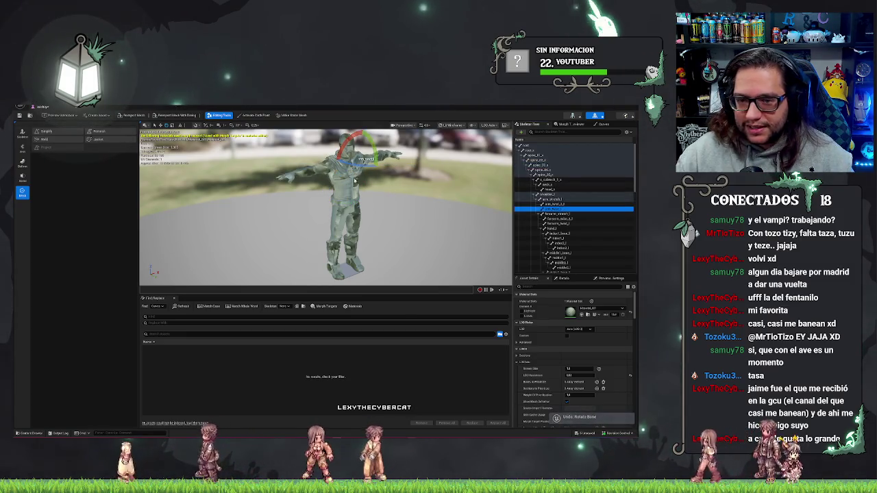
click(368, 161)
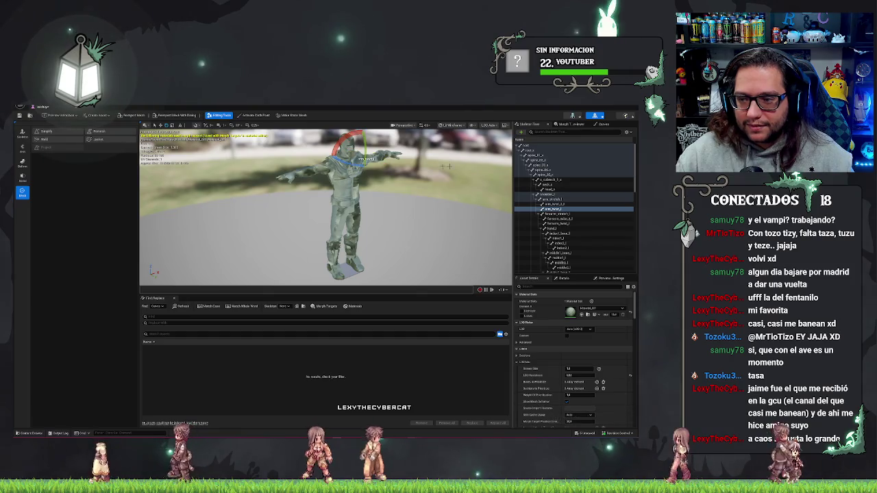
key(ctrl+z)
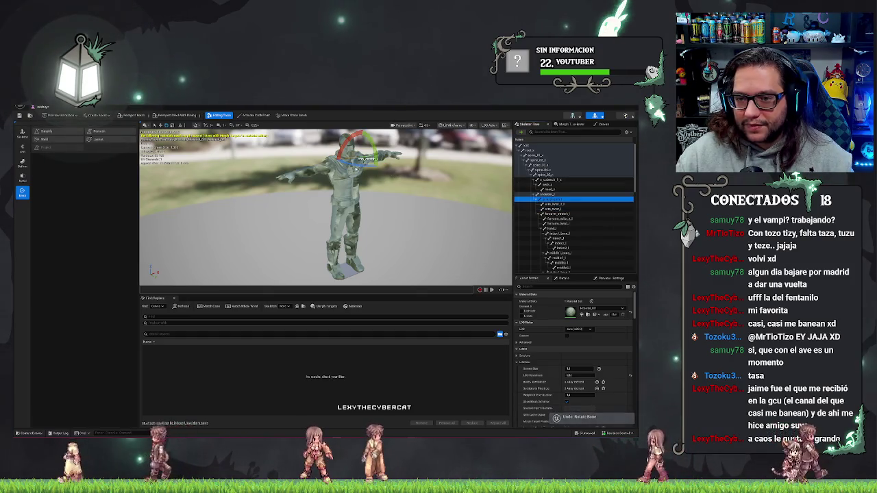
click(367, 160)
click(368, 160)
drag(421, 216, 391, 202)
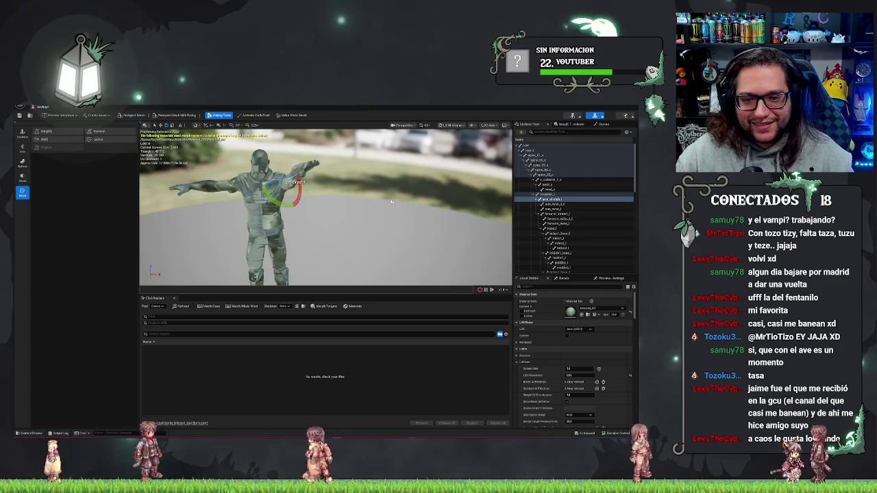
mouse_move(293, 186)
mouse_down()
mouse_move(339, 182)
mouse_move(319, 186)
mouse_move(340, 173)
mouse_up()
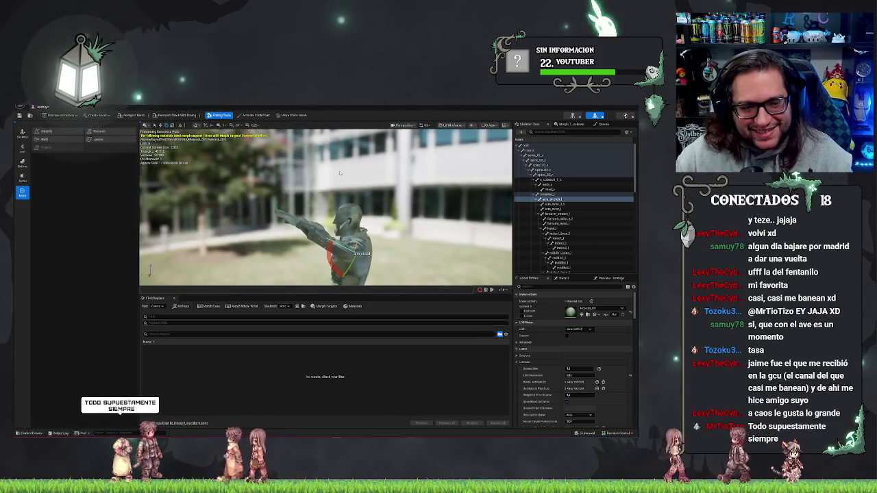
key(ctrl+z)
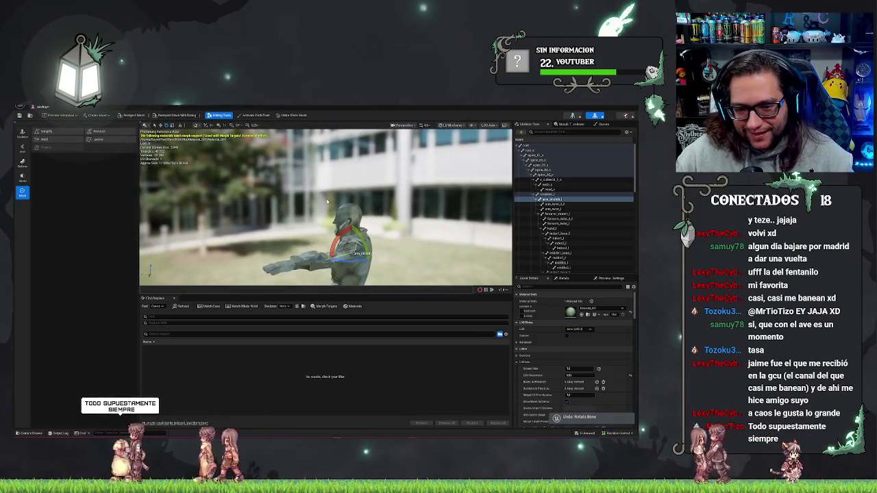
drag(327, 202, 295, 202)
Save the level and change the character's Anim Class and Animation Mode.
click(68, 108)
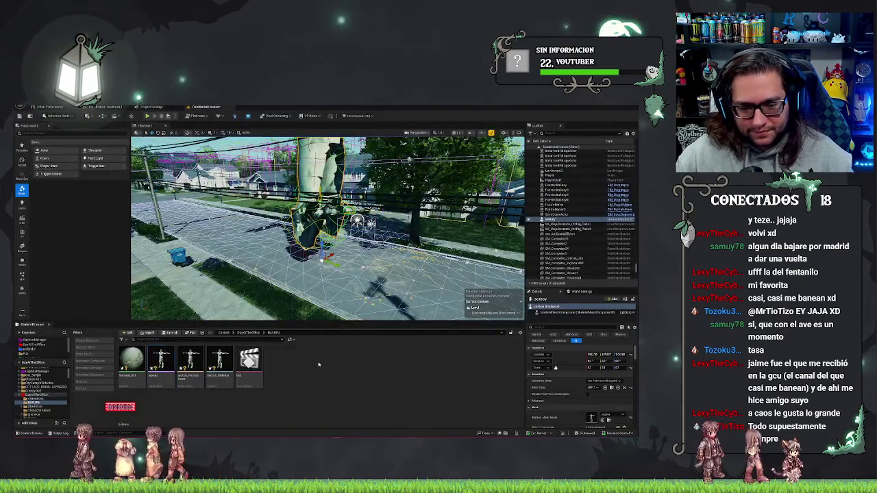
key(ctrl+s)
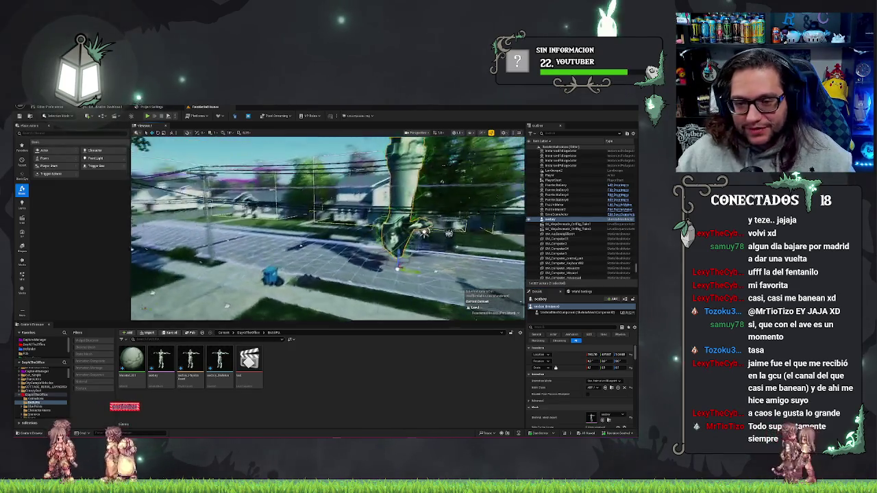
click(597, 388)
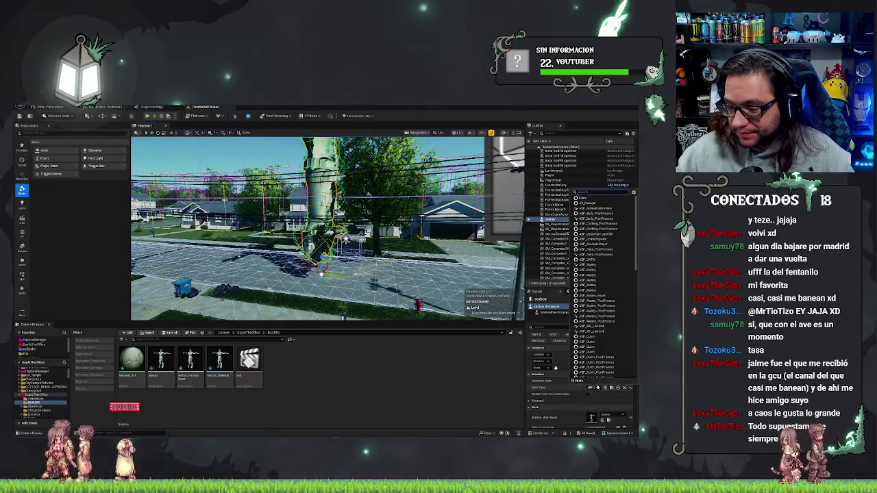
click(593, 337)
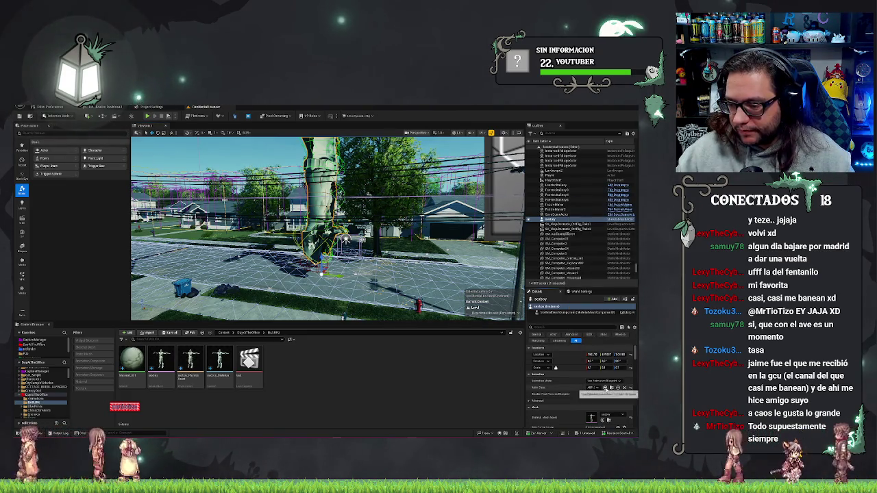
click(605, 381)
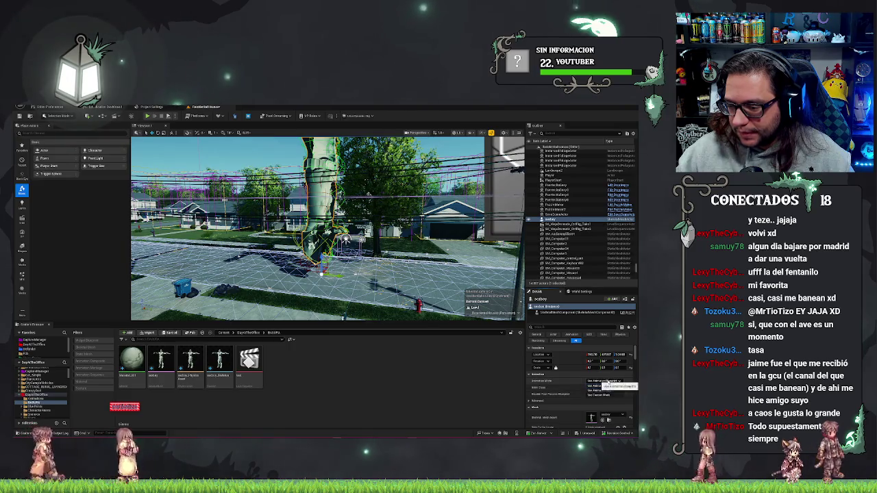
click(603, 396)
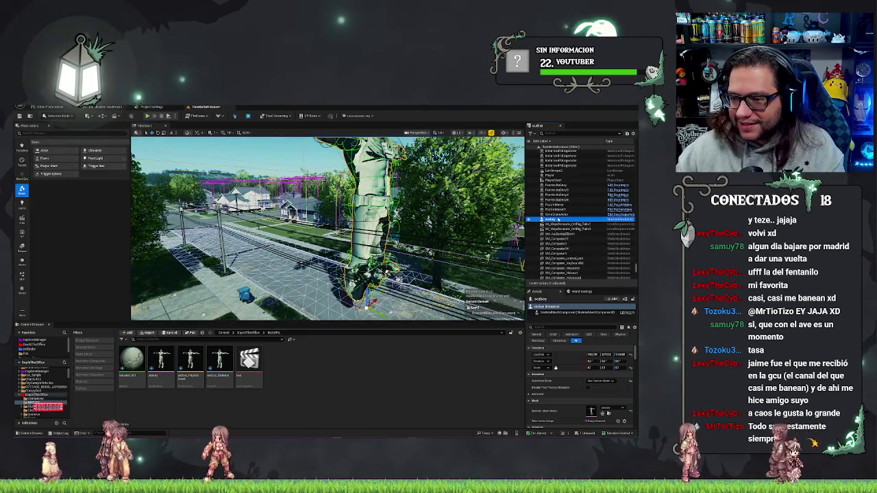
Replace the giant bodboy with a freshly placed copy at reduced scale and frame it.
key(Delete)
mouse_move(161, 360)
mouse_down()
mouse_move(260, 302)
mouse_move(340, 285)
mouse_up()
click(591, 368)
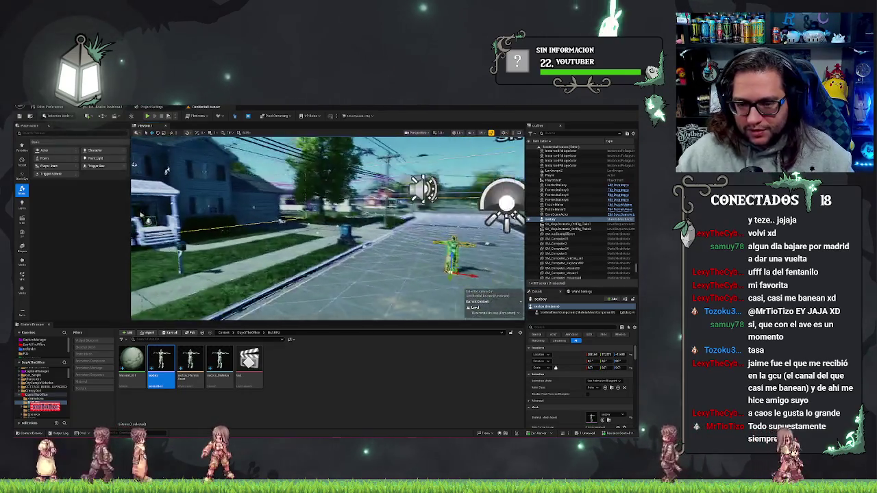
key(f)
key(f)
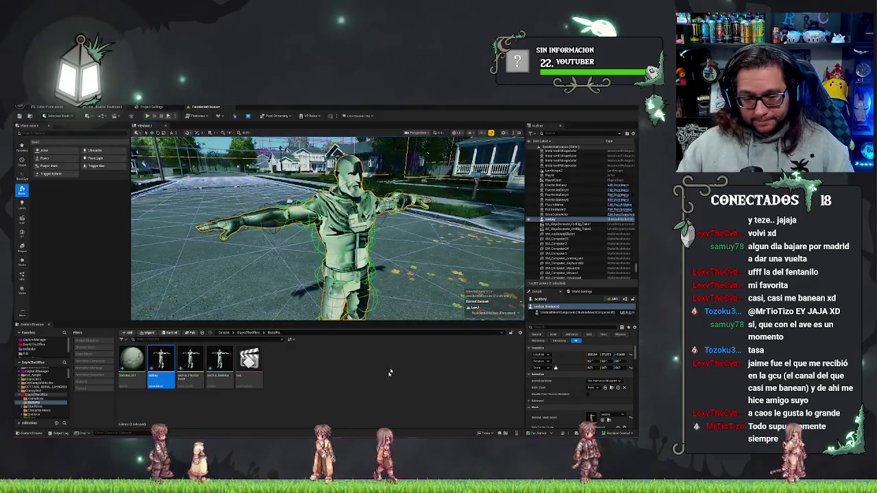
Browse to Animations_Warrior > Animations > Root_Walk_Weapon and select an animation asset.
right_click(164, 363)
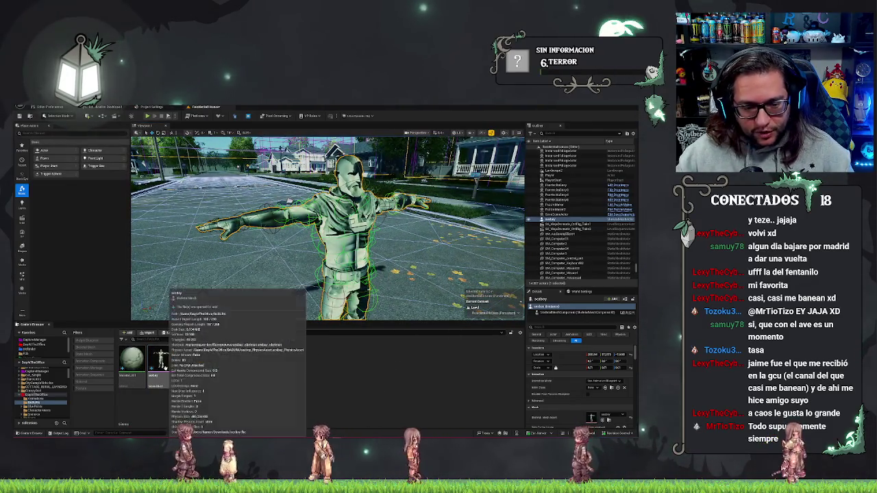
click(364, 384)
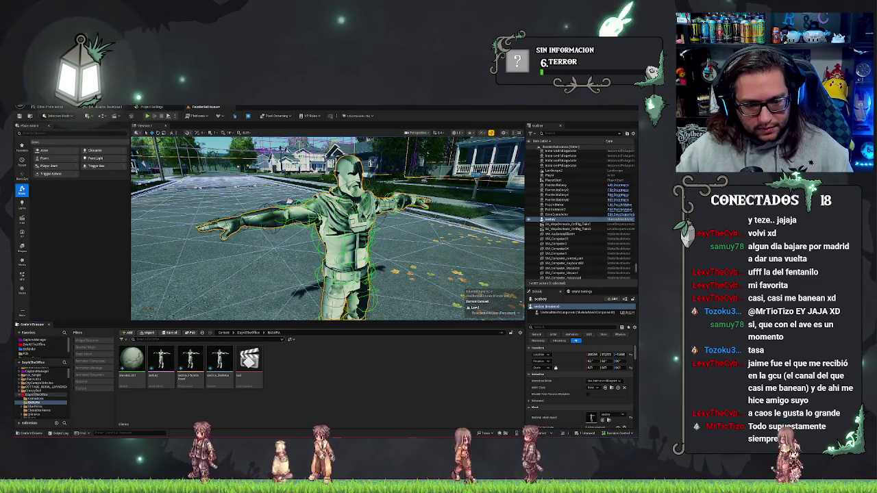
scroll(41, 390, up, 3)
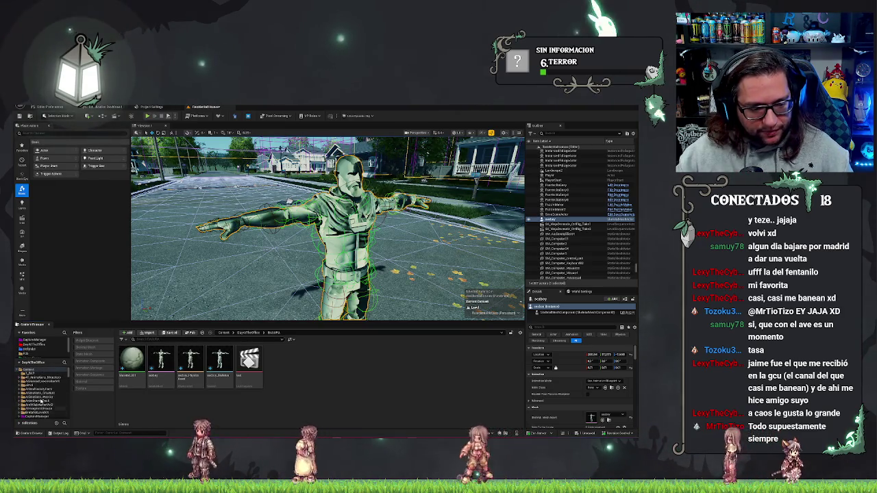
click(42, 397)
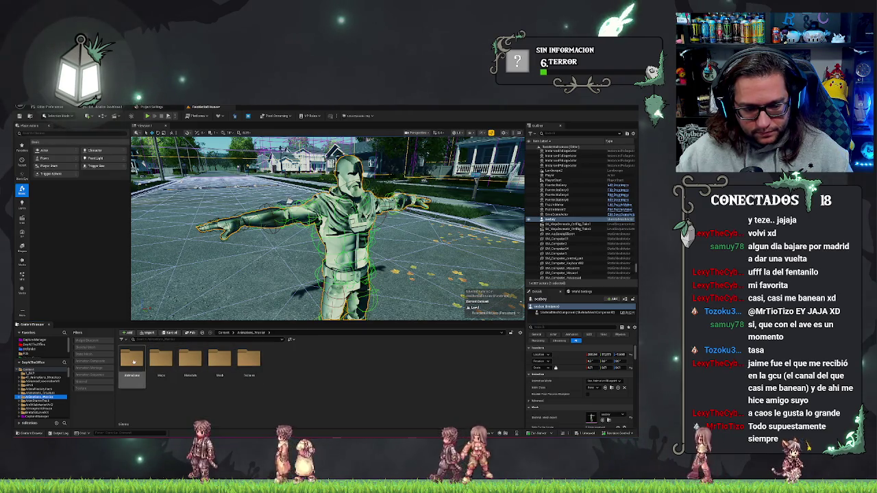
double_click(133, 360)
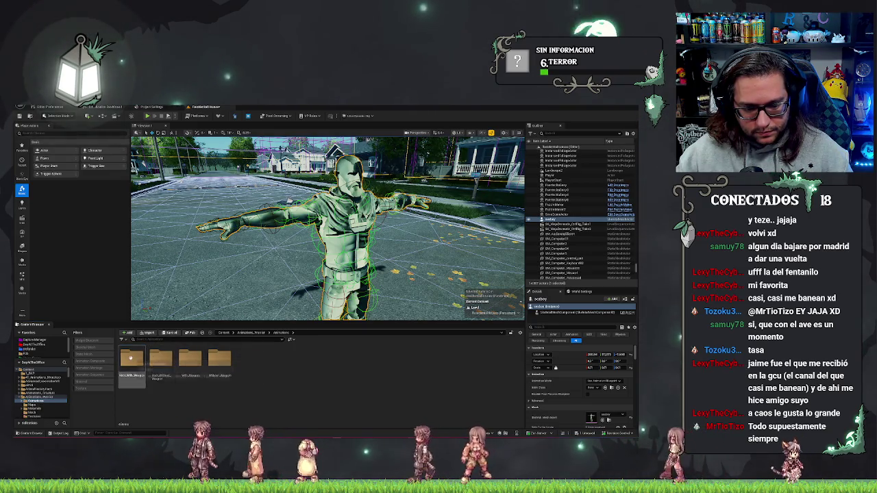
double_click(130, 358)
click(279, 366)
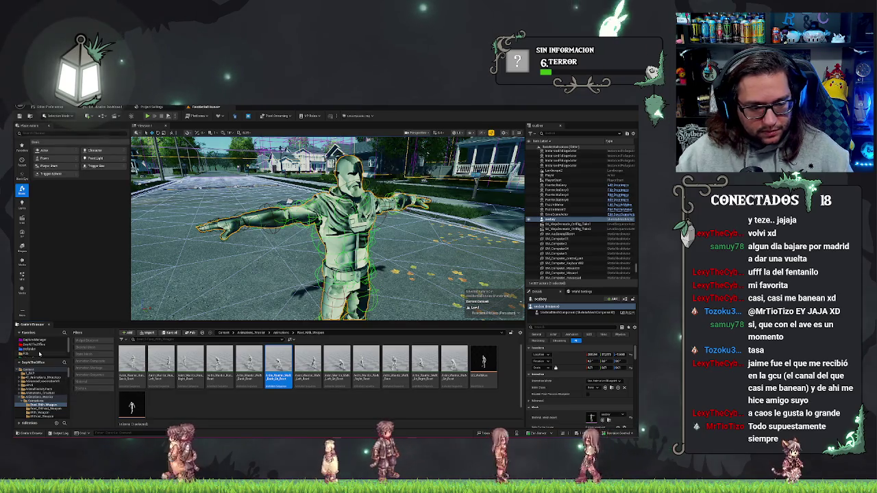
Move the animation into the BAJURA folder in DaysOfTheOffice and open that folder.
mouse_move(49, 392)
mouse_down()
mouse_move(41, 340)
mouse_move(40, 348)
mouse_up()
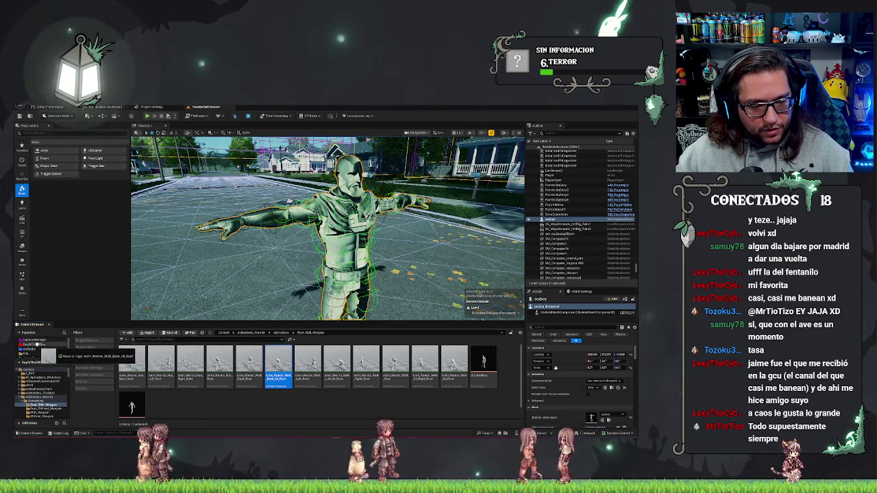
click(51, 359)
click(38, 345)
mouse_move(336, 404)
mouse_down()
mouse_move(175, 362)
mouse_move(159, 348)
mouse_up()
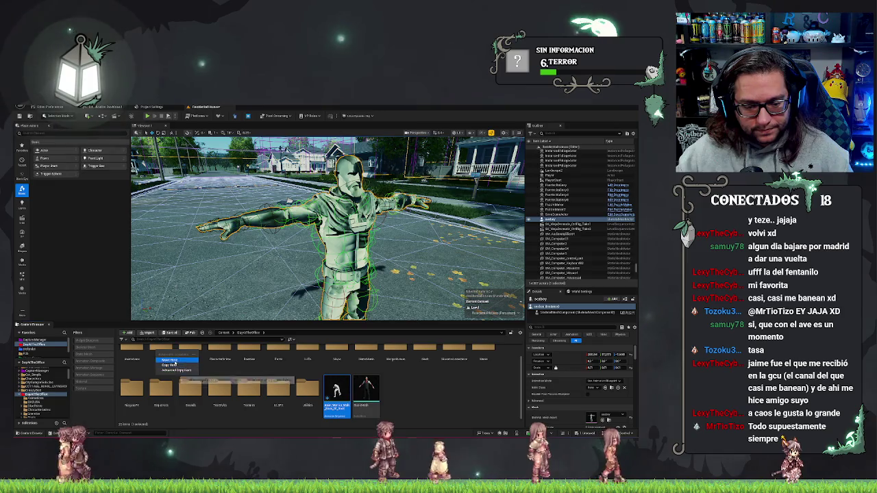
click(170, 360)
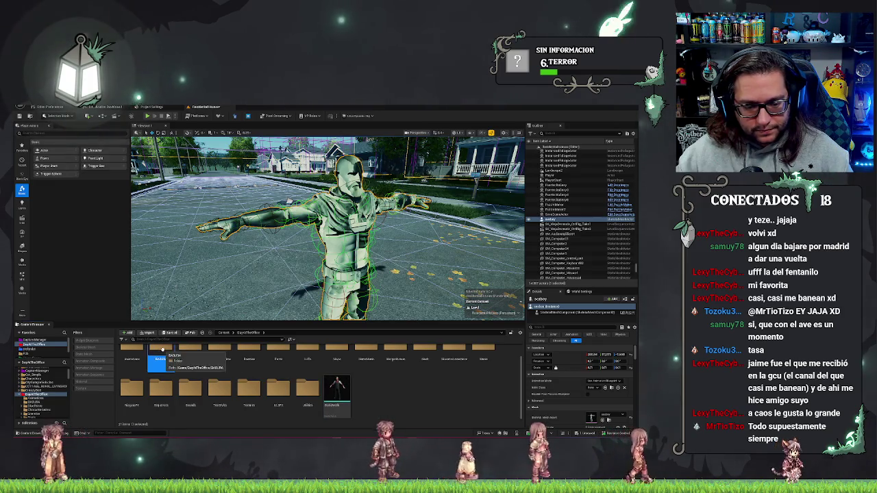
double_click(161, 351)
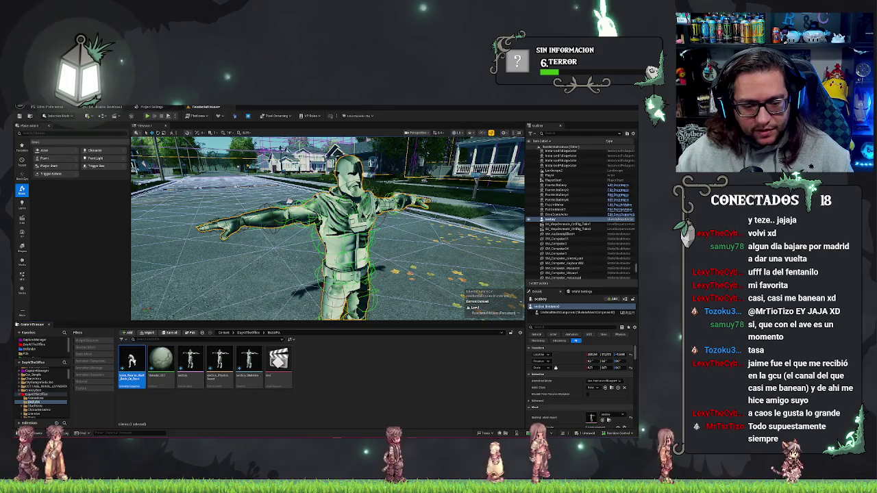
Open Retarget Animations for the animation and set bodboy as the target skeletal mesh.
right_click(133, 360)
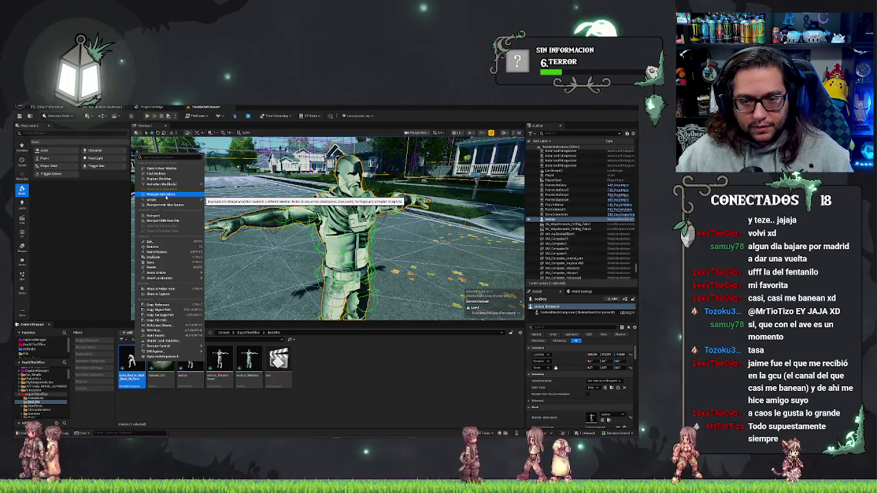
click(161, 194)
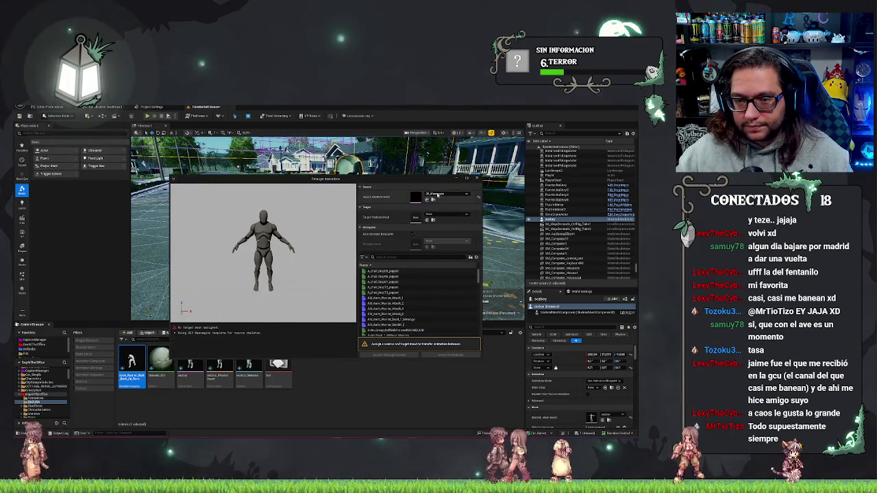
click(444, 216)
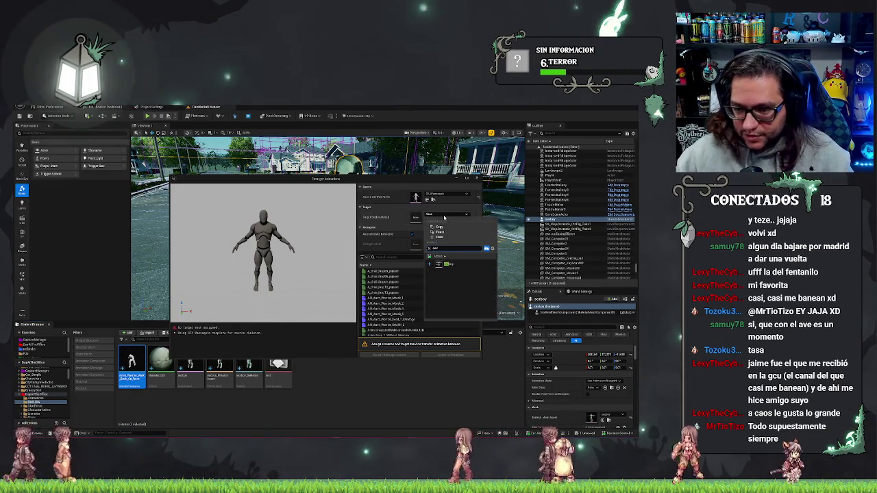
click(458, 268)
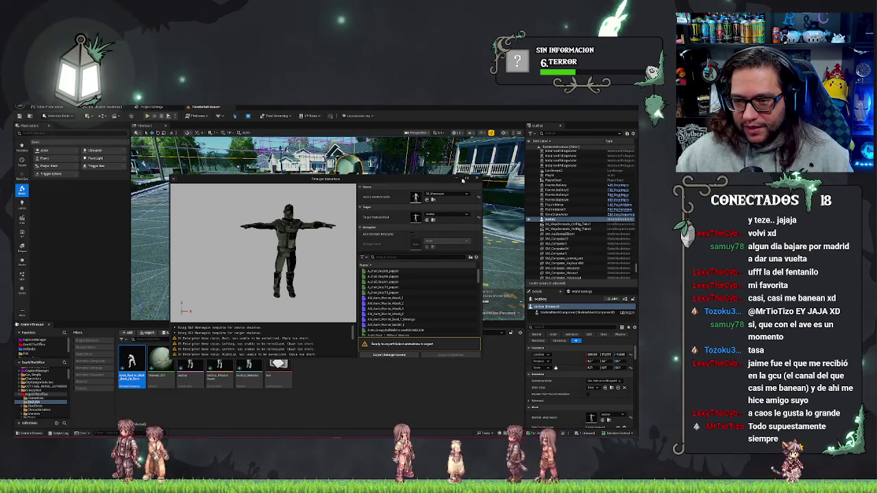
Move and enlarge the Retarget Animations window, then start exporting the retargeted assets.
mouse_move(315, 179)
mouse_down()
mouse_move(302, 154)
mouse_move(271, 147)
mouse_up()
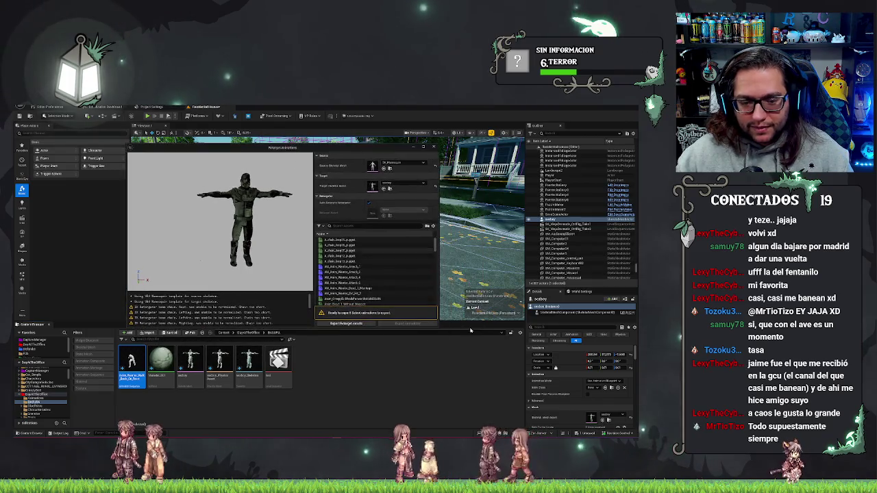
drag(438, 330, 502, 390)
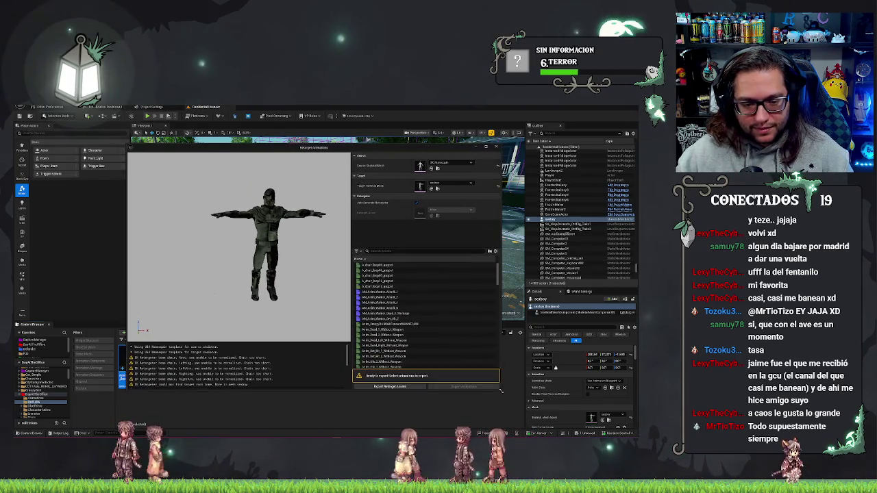
scroll(178, 374, down, 5)
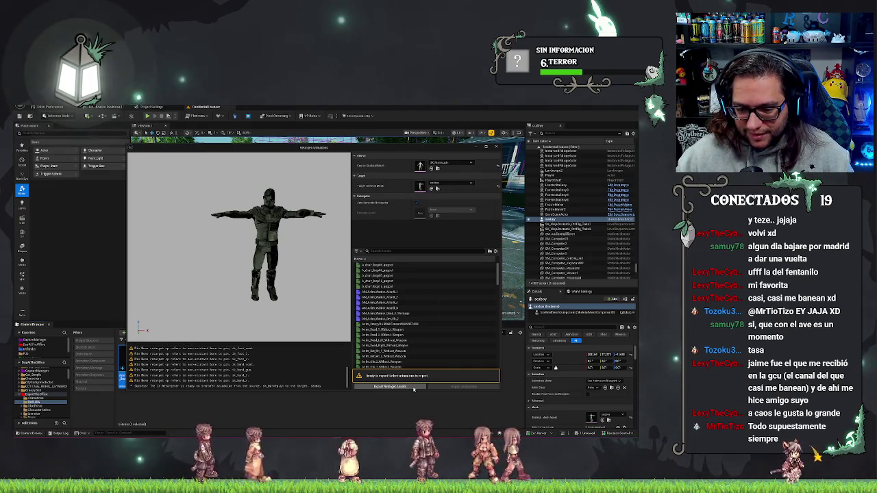
click(414, 388)
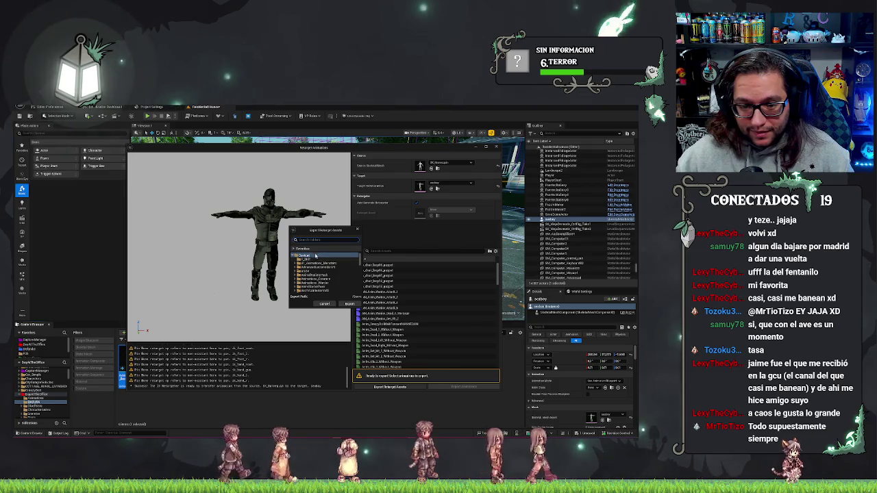
Export the retarget assets to the chosen destination folder.
scroll(313, 276, down, 5)
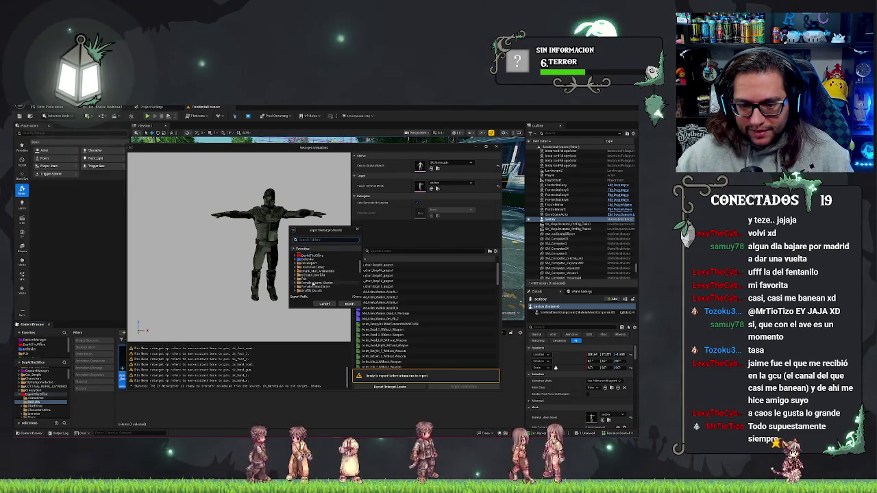
click(310, 264)
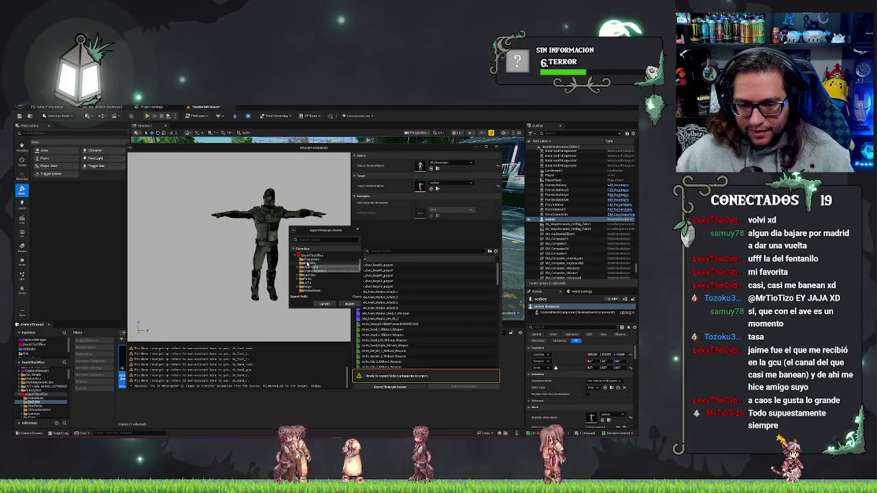
click(350, 305)
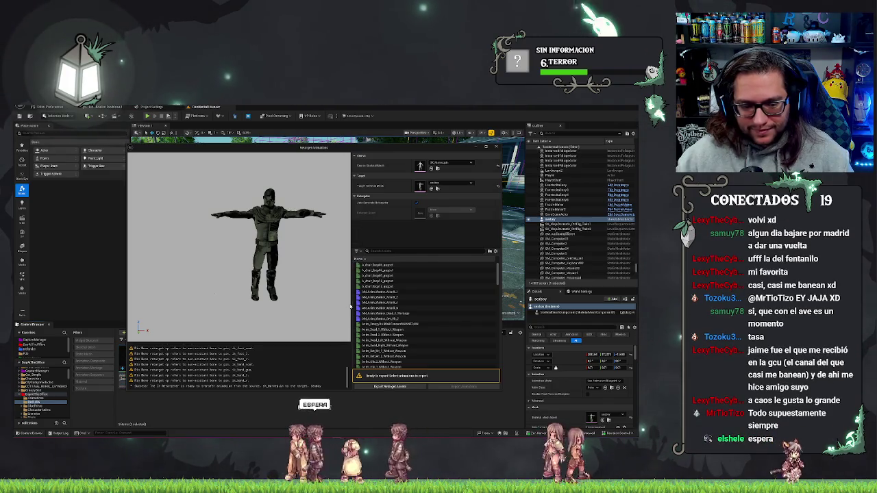
Batch-export a selected animation retargeted to bodboy, then open the new asset from the BASURA folder.
mouse_move(250, 149)
mouse_down()
mouse_move(358, 136)
mouse_move(397, 152)
mouse_move(262, 125)
mouse_move(255, 140)
mouse_up()
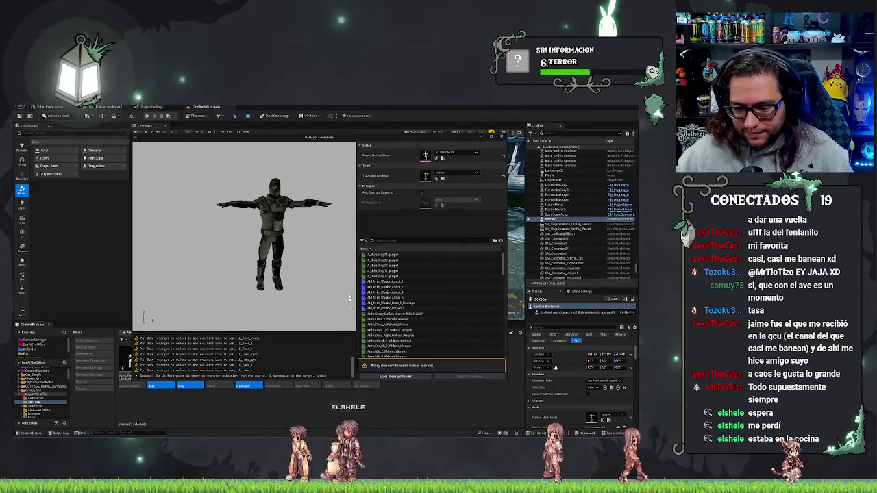
mouse_move(344, 133)
mouse_down()
mouse_move(472, 123)
mouse_move(440, 112)
mouse_move(457, 112)
mouse_move(446, 108)
mouse_up()
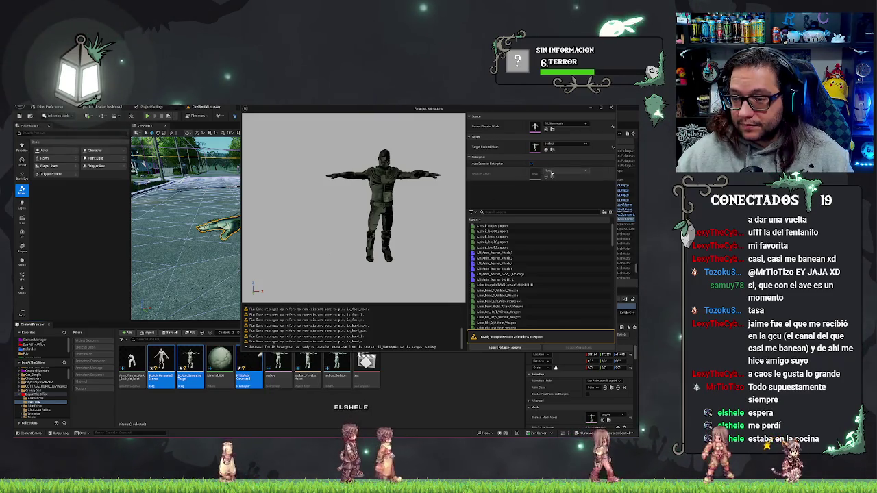
click(503, 236)
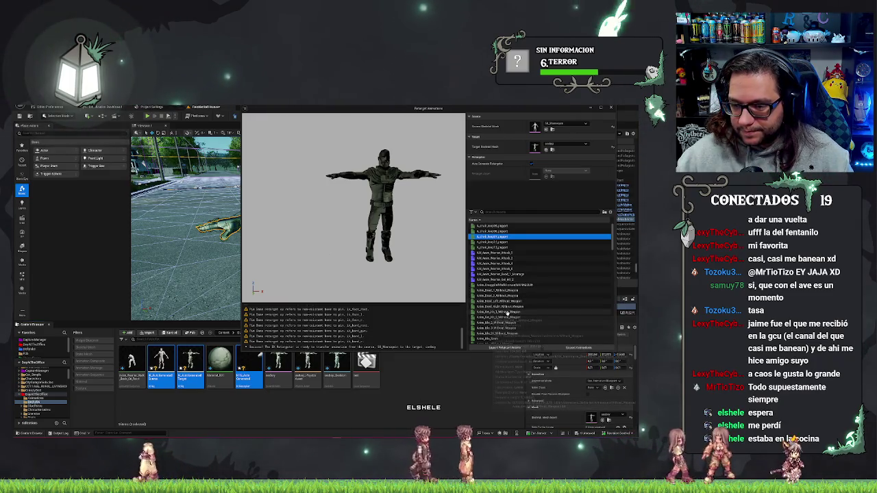
scroll(518, 282, down, 3)
scroll(518, 282, up, 5)
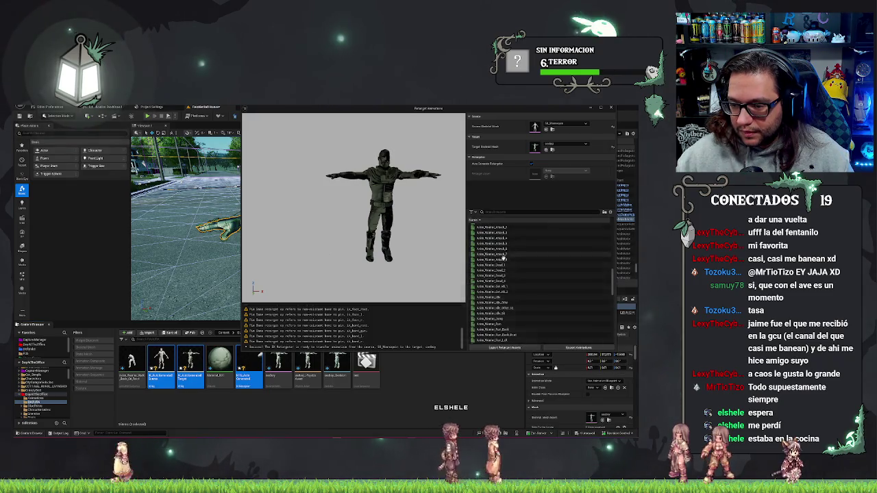
click(579, 347)
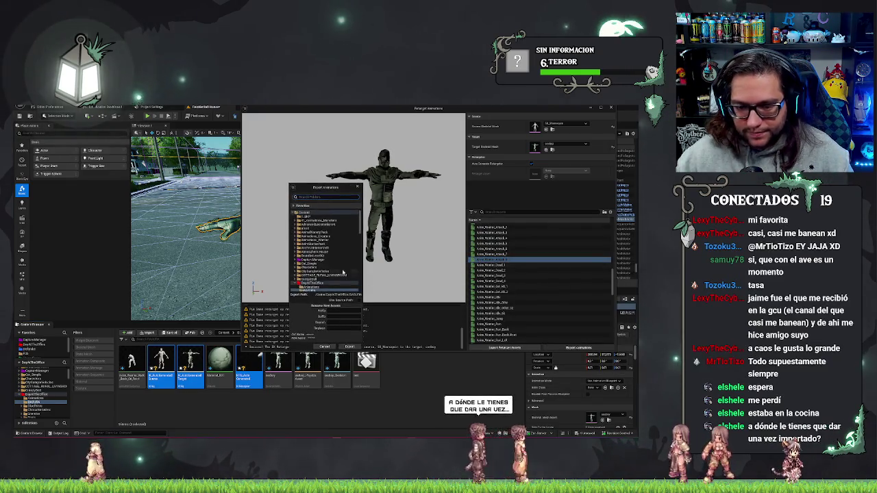
click(350, 347)
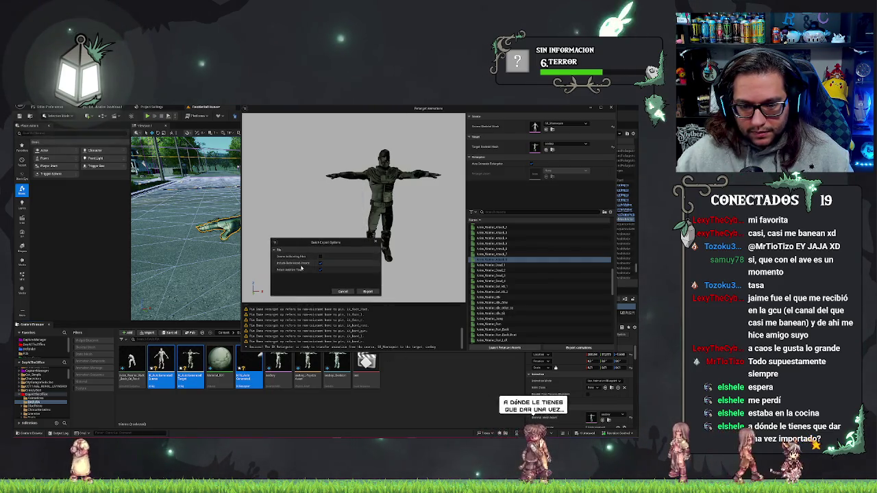
click(343, 292)
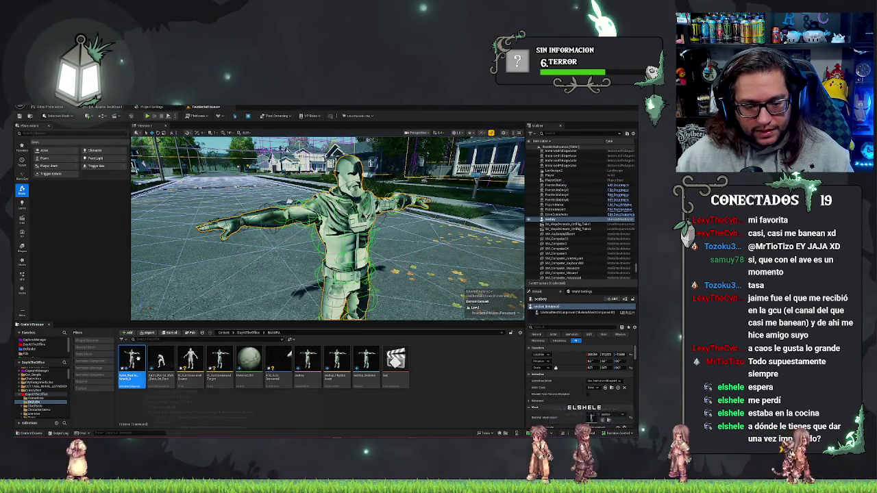
double_click(134, 357)
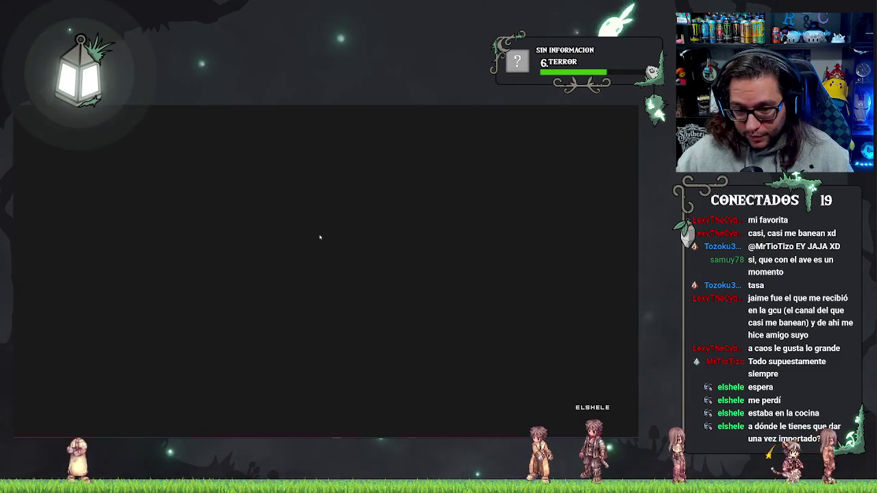
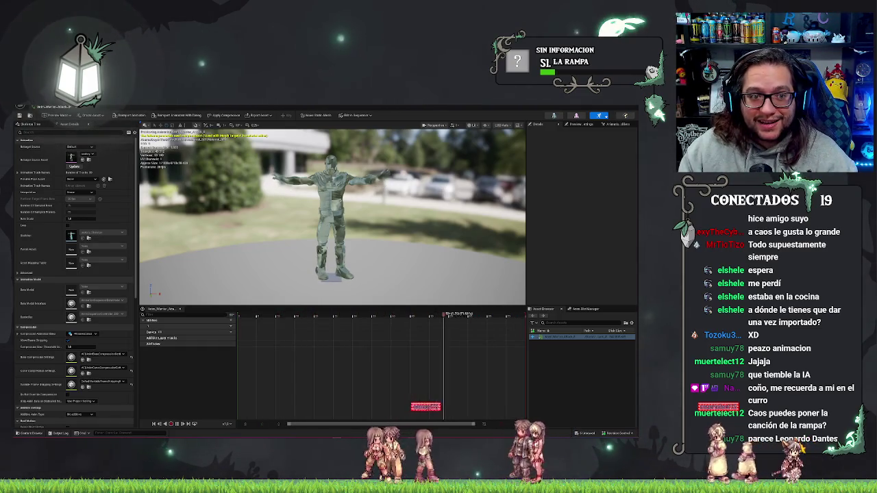
Open the auto-generated retargeter from the level editor, inspect the character's boots in the preview, and close it.
click(62, 107)
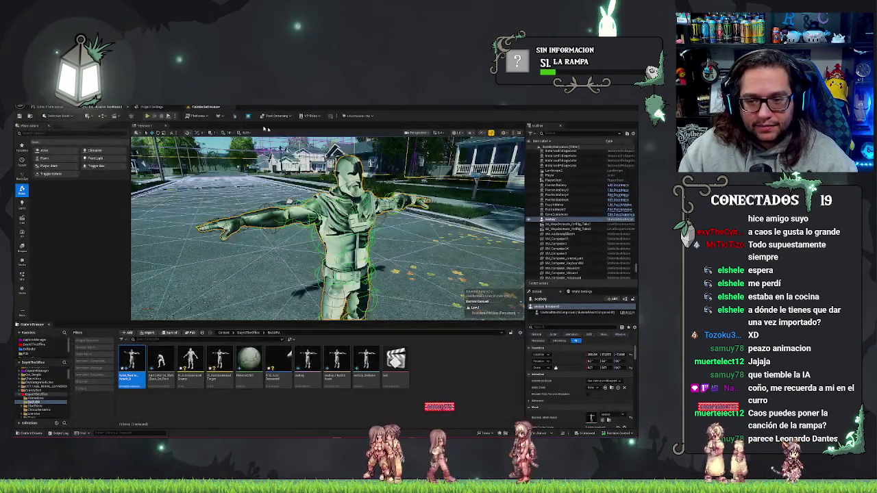
click(441, 378)
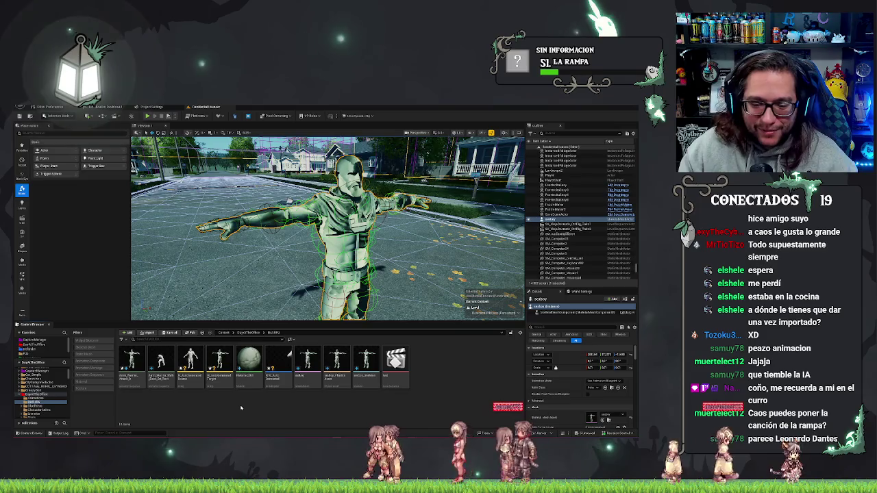
double_click(219, 360)
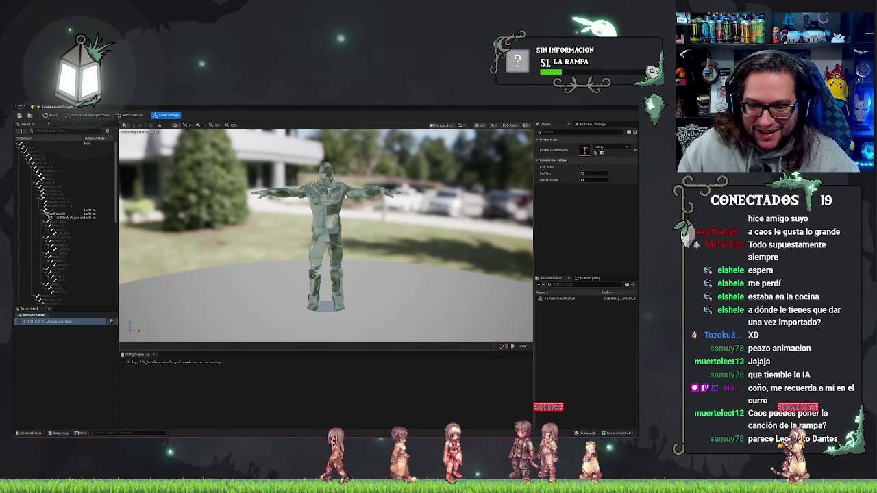
drag(328, 309, 328, 274)
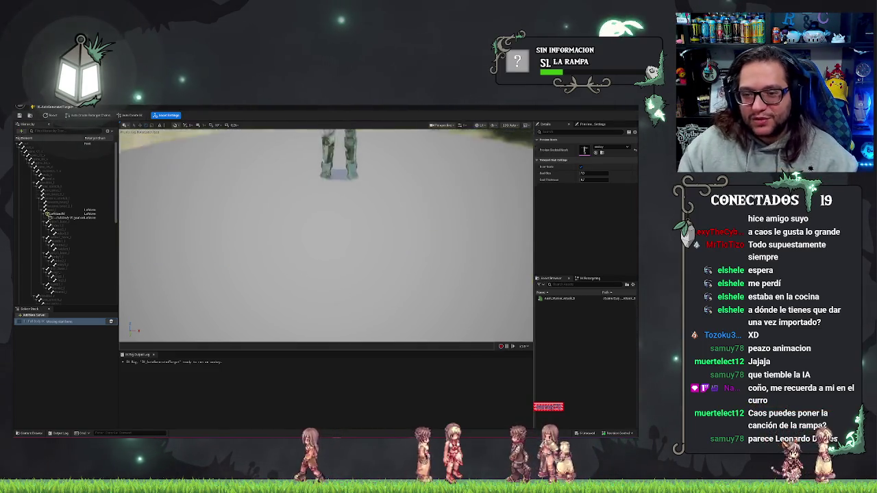
scroll(327, 233, up, 5)
drag(326, 233, 247, 233)
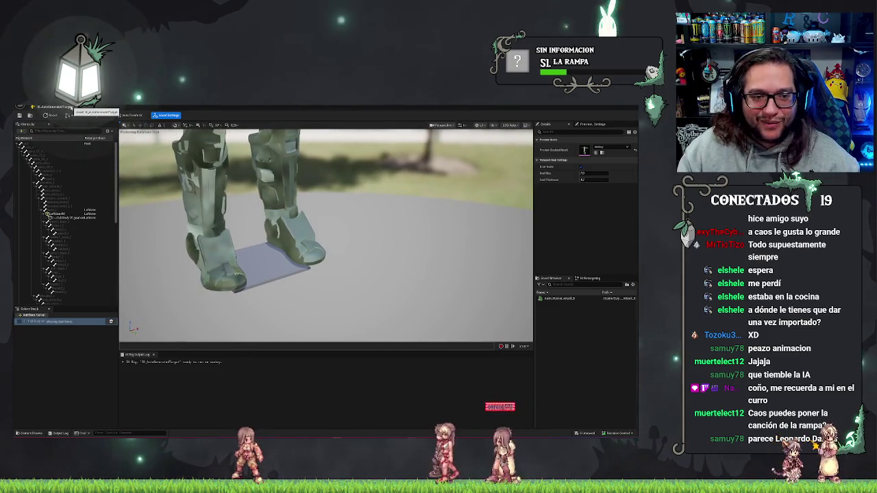
click(71, 108)
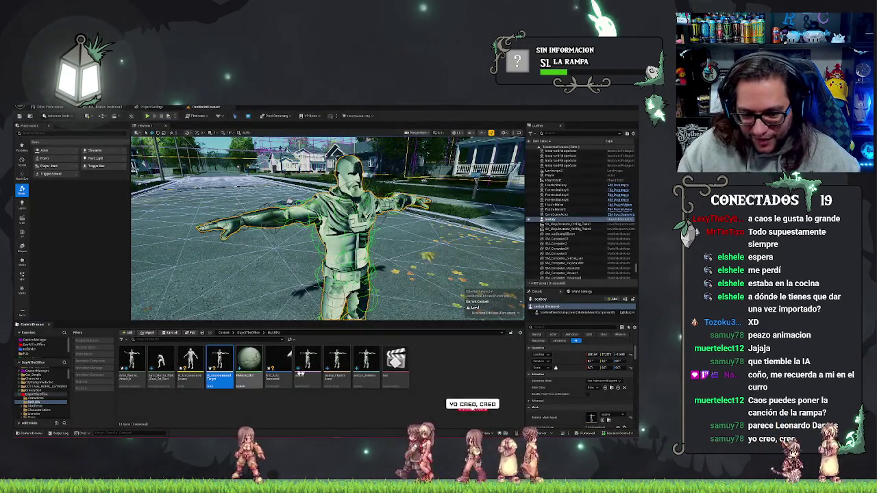
Reopen the auto-generated retargeter and reduce the target character's Target Mesh Scale.
double_click(283, 368)
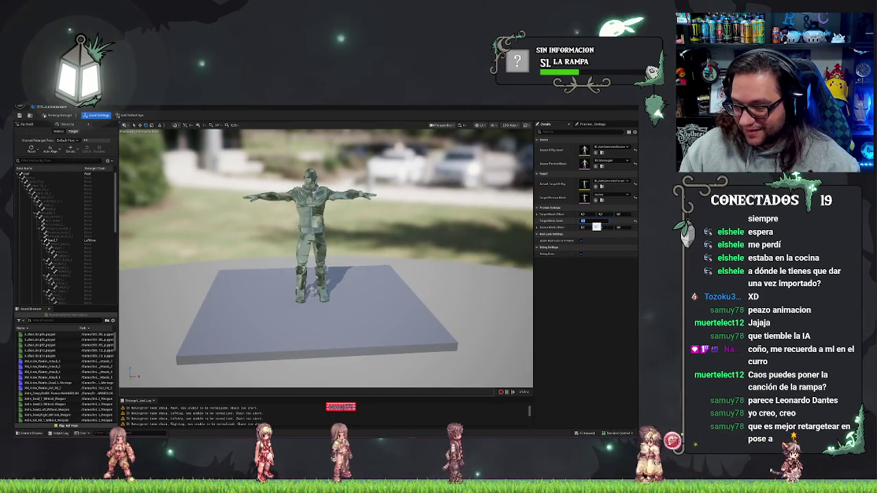
drag(596, 226, 597, 226)
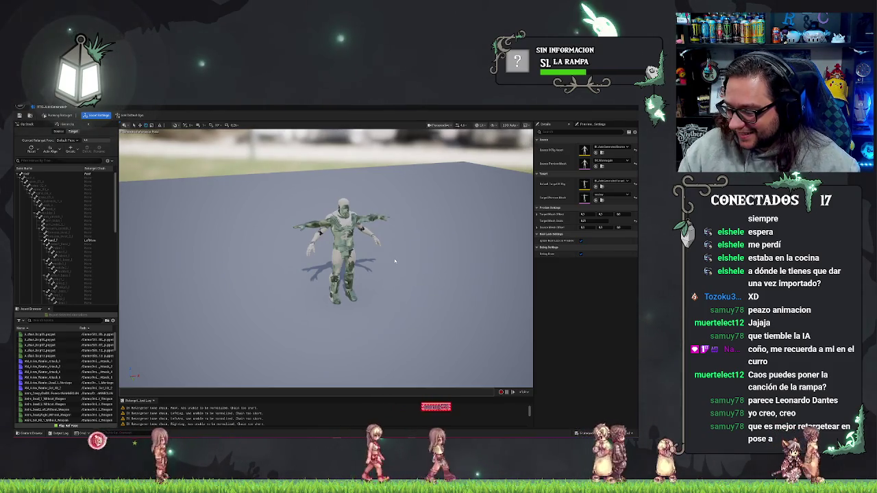
drag(384, 259, 379, 261)
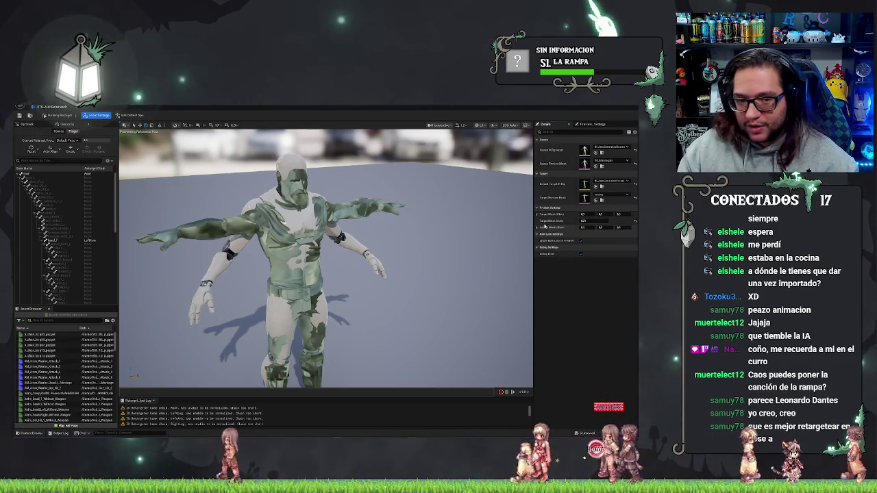
Toggle Edit Retarget Pose and apply Auto Align to the target skeleton's bones.
click(47, 115)
click(46, 115)
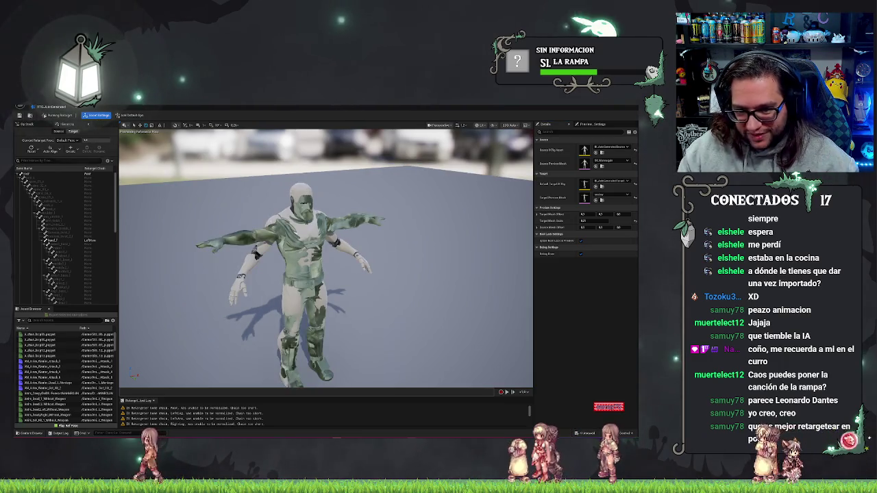
scroll(383, 246, down, 3)
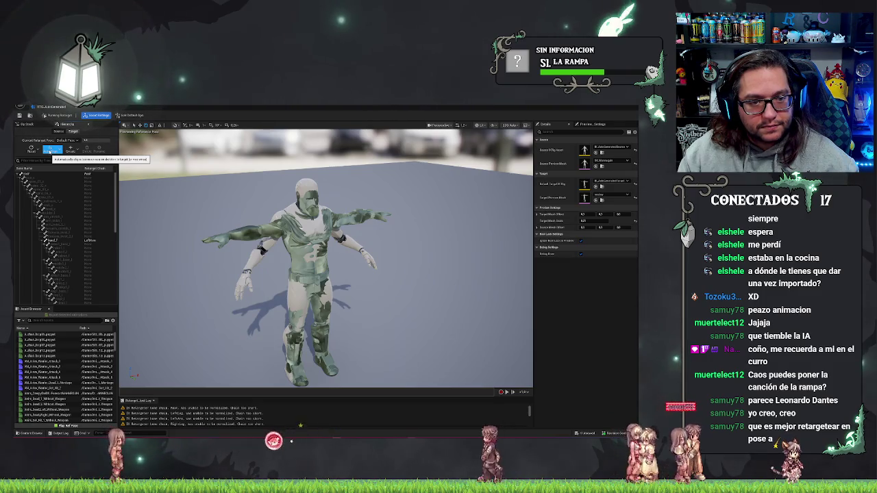
click(51, 151)
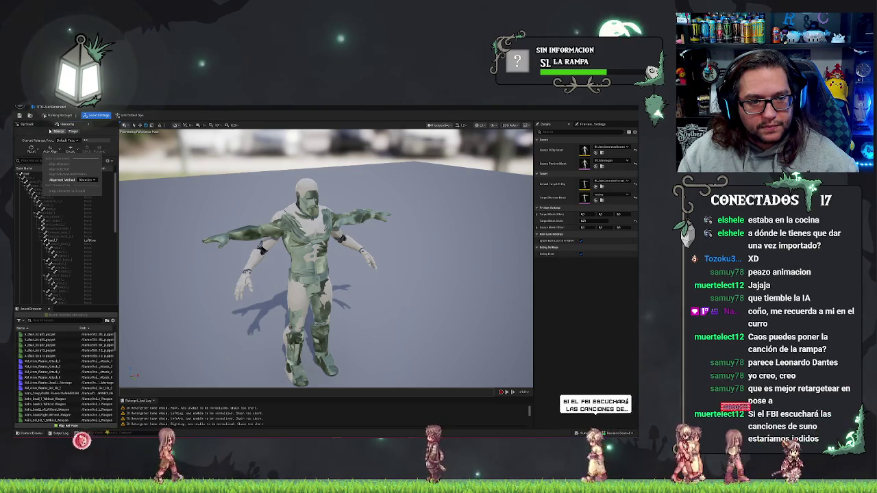
click(73, 131)
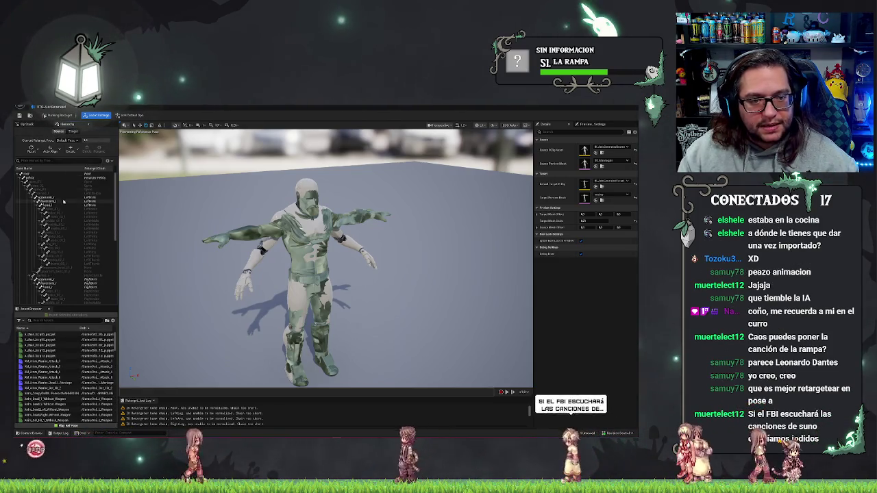
click(72, 131)
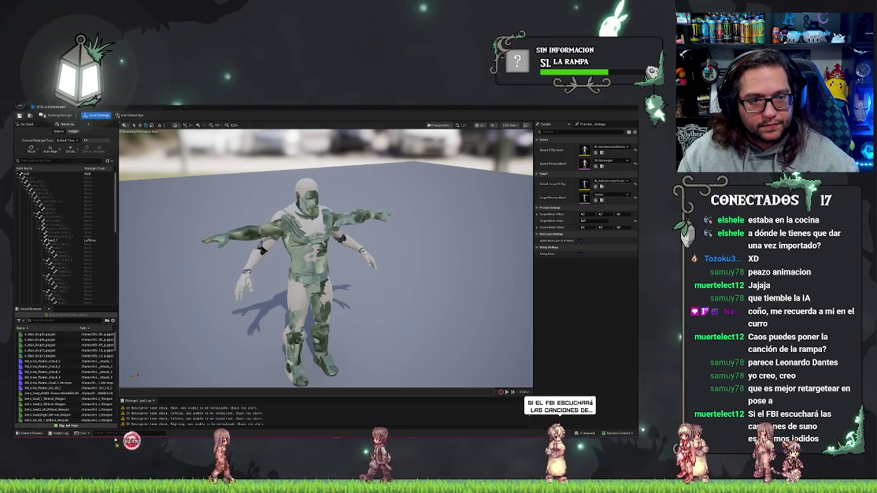
Inspect the IK_AutoGeneratedTarget IK rig, then save the level with Ctrl+S.
click(59, 111)
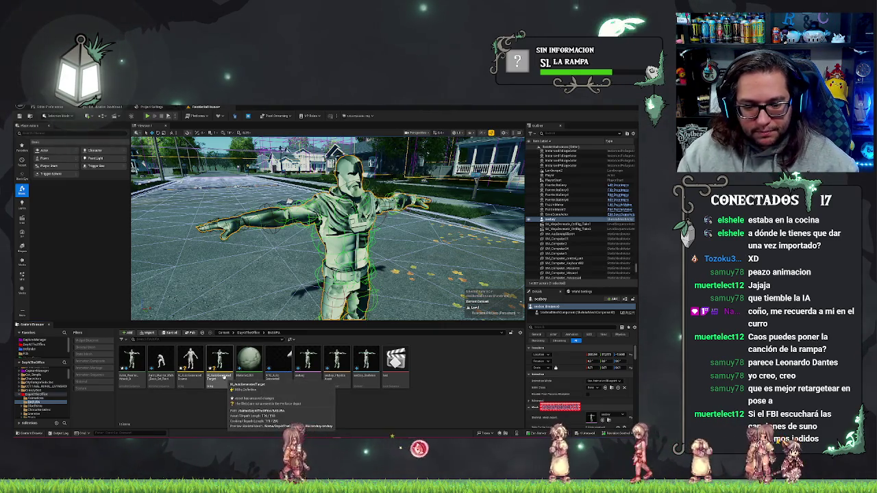
double_click(223, 377)
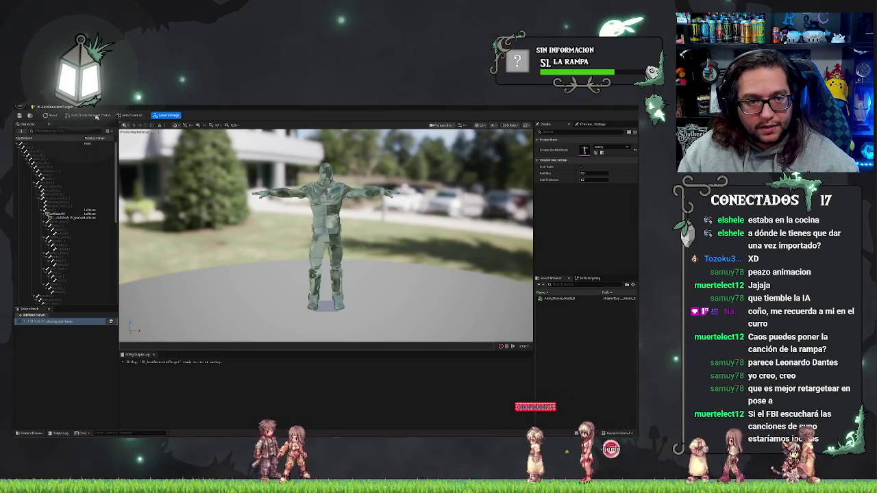
click(70, 108)
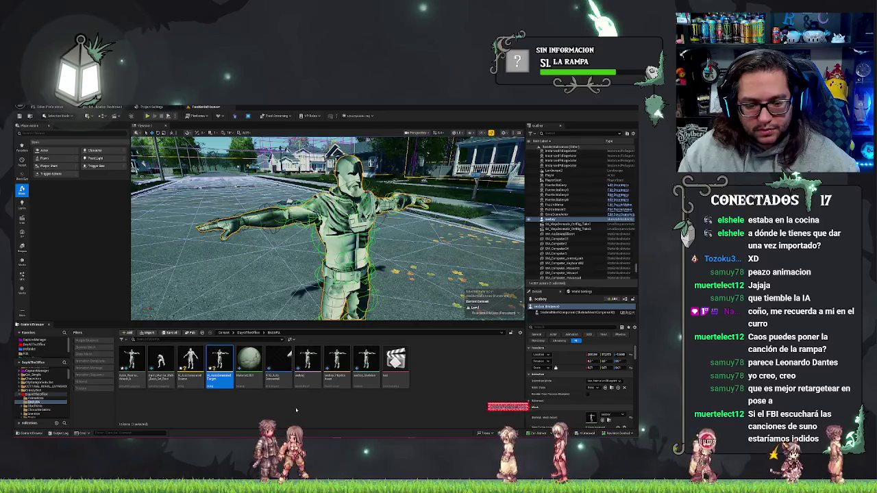
key(ctrl+s)
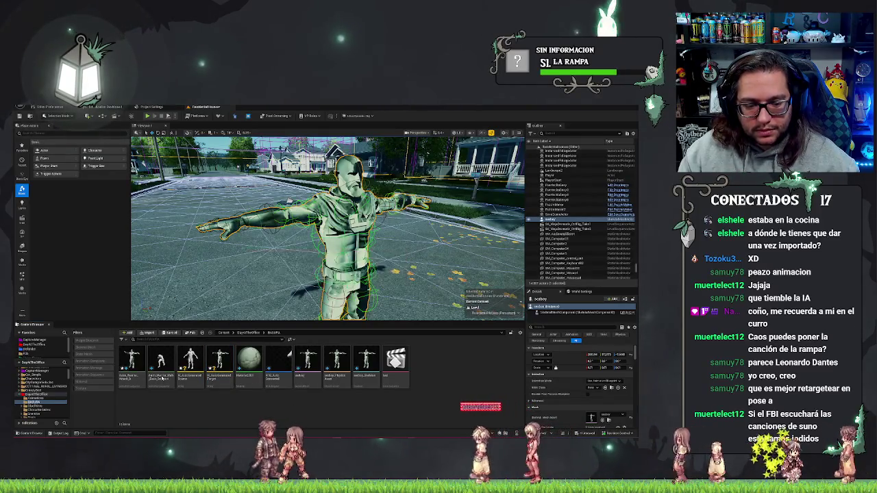
Open Retarget Animations for the animation asset and choose the auto-generated retargeter as retarget asset.
right_click(154, 359)
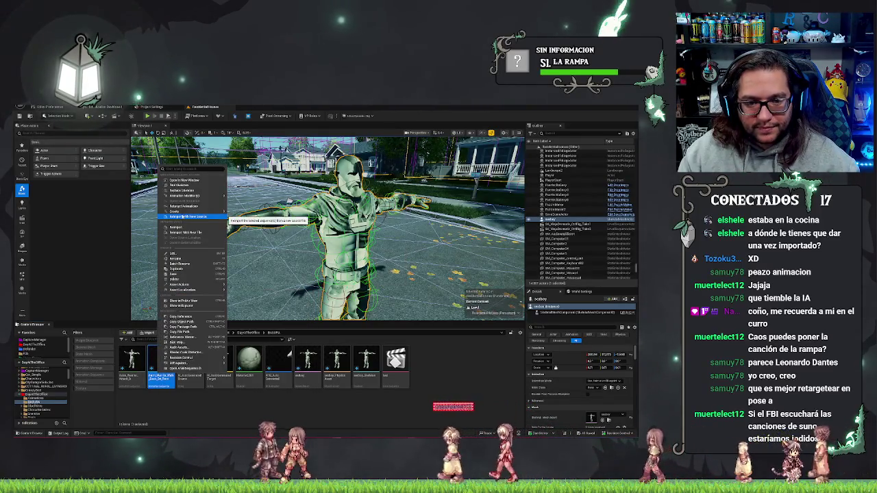
click(173, 274)
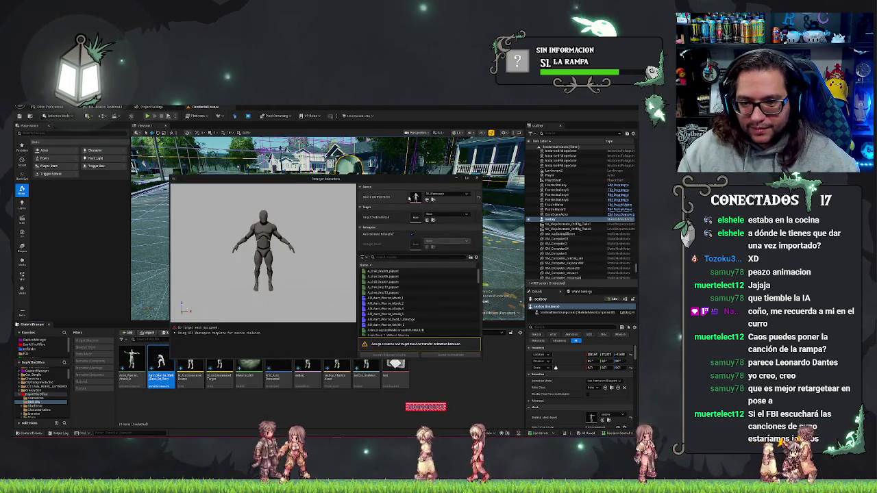
click(412, 234)
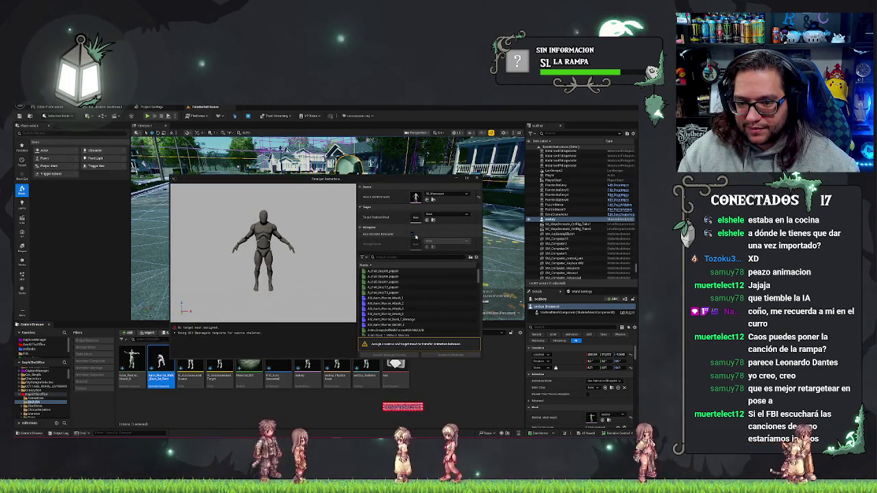
click(428, 241)
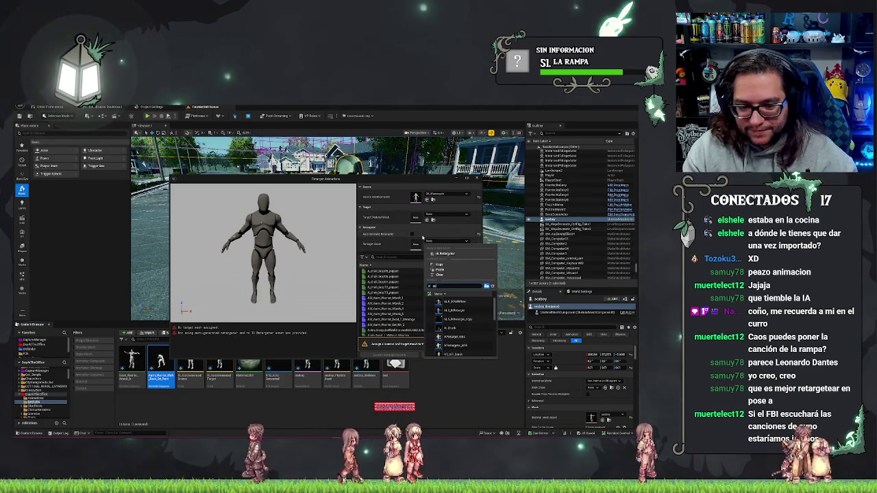
click(464, 302)
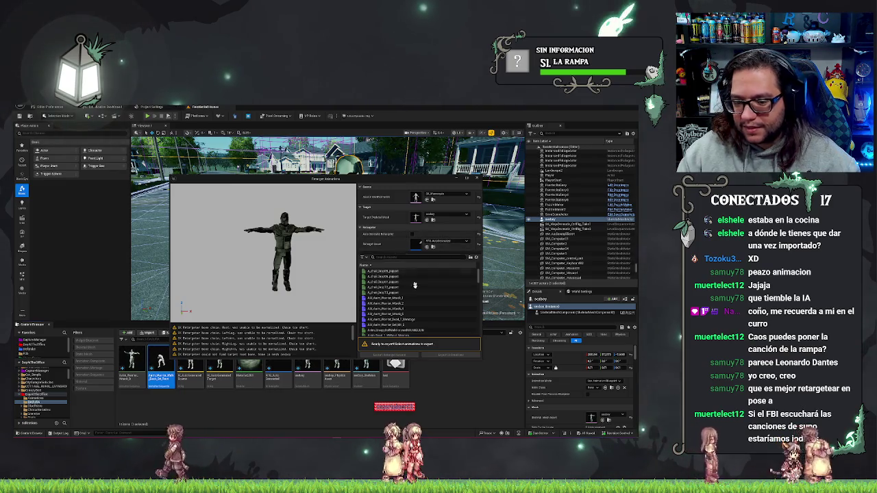
Select the animation to retarget in the Retarget Animations list.
scroll(387, 284, down, 5)
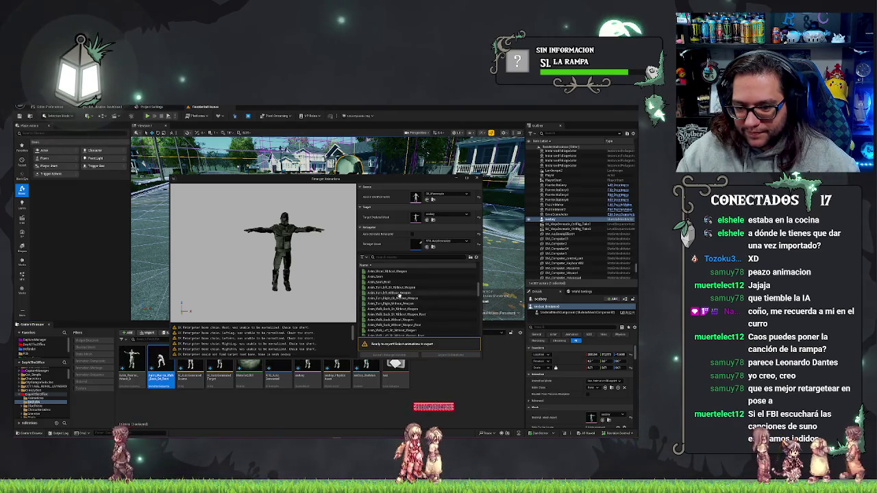
scroll(411, 308, down, 3)
scroll(408, 302, down, 10)
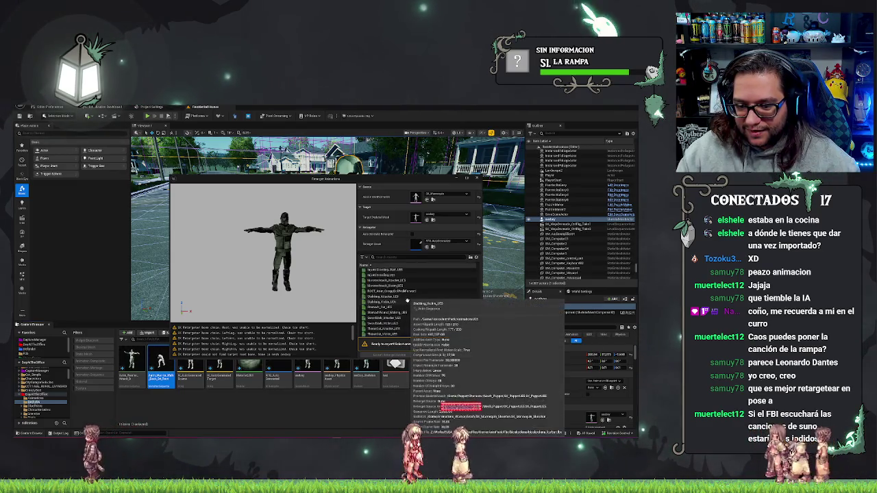
scroll(408, 302, up, 8)
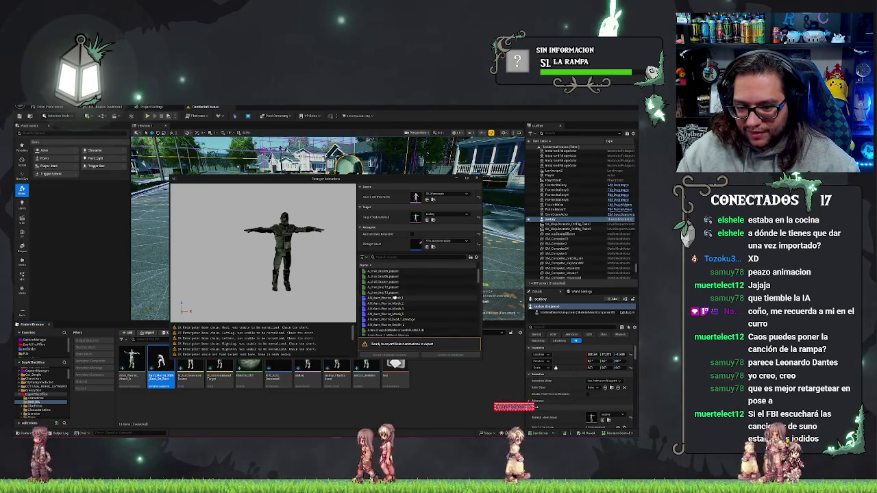
scroll(397, 300, down, 5)
scroll(404, 308, down, 10)
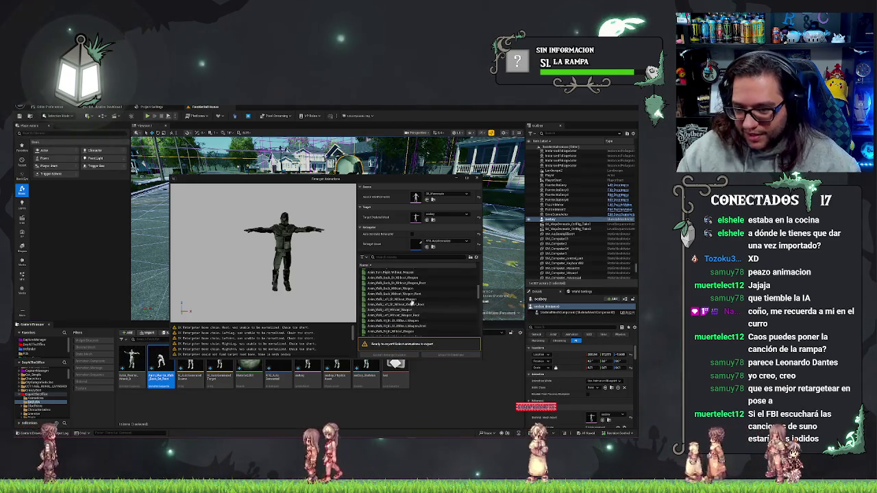
scroll(408, 301, down, 5)
scroll(403, 298, down, 5)
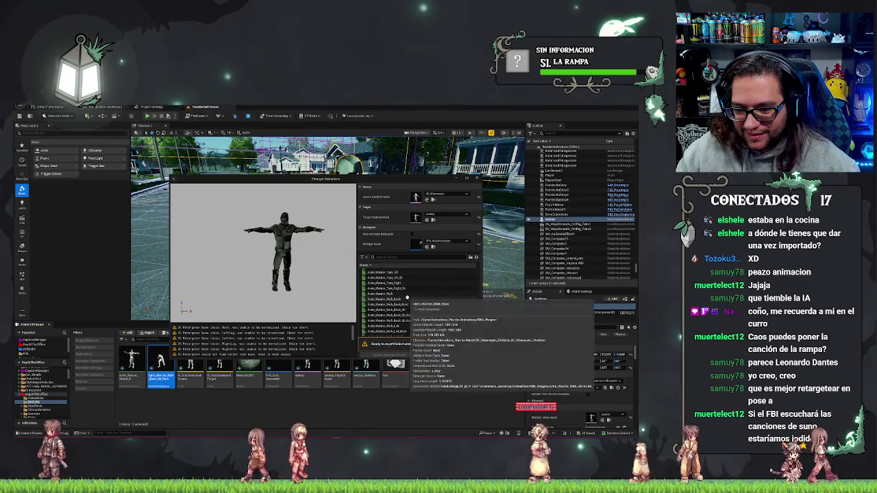
scroll(407, 296, up, 10)
scroll(409, 295, up, 5)
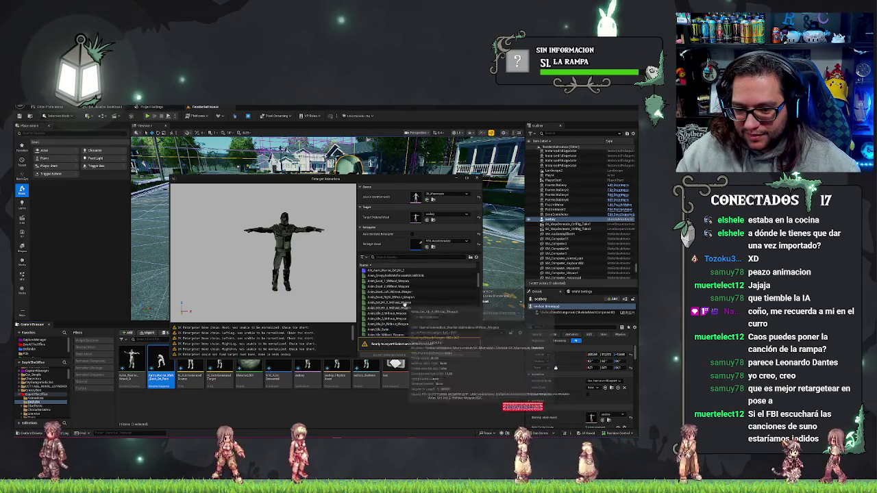
click(404, 302)
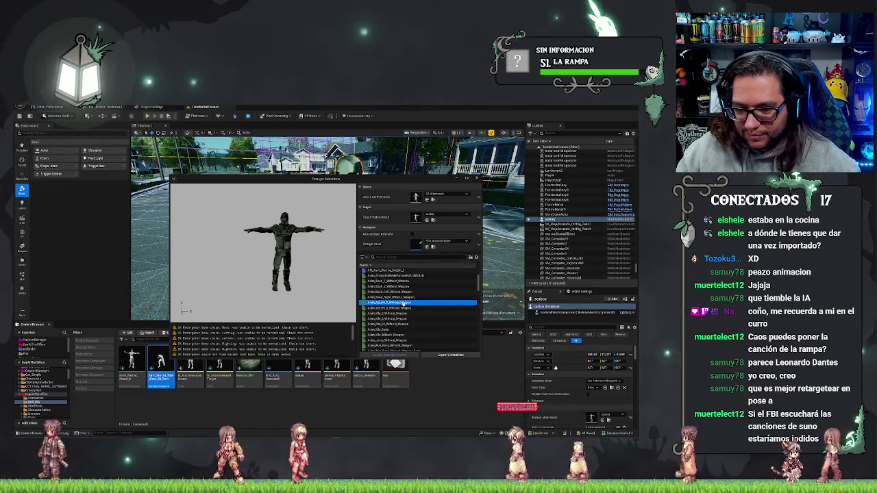
Export the retargeted animation to the DAURA folder via Batch Export Options.
click(442, 355)
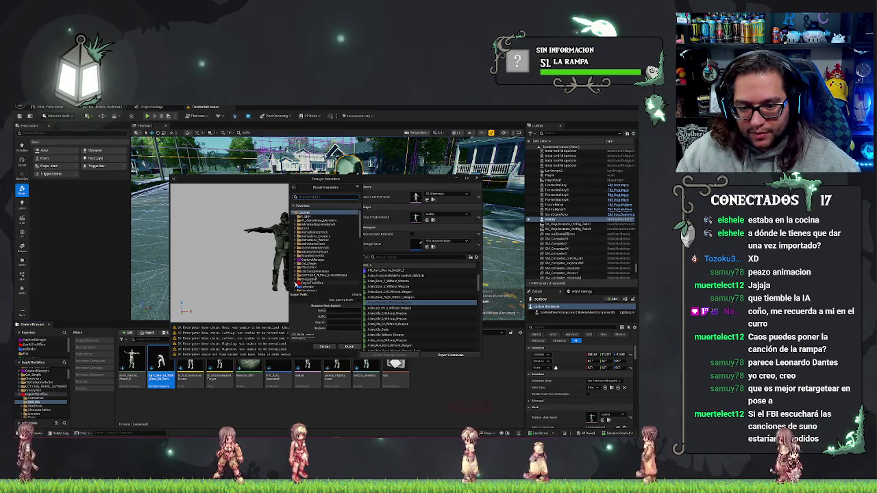
scroll(294, 284, down, 3)
click(312, 260)
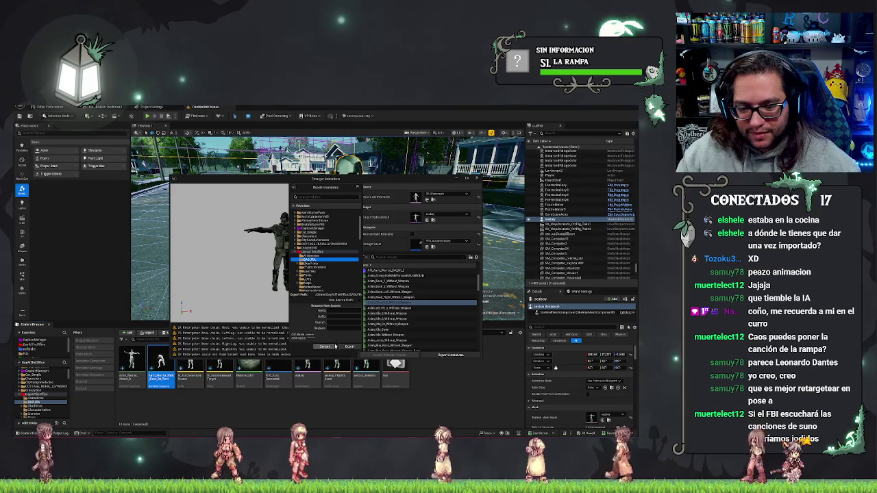
click(348, 346)
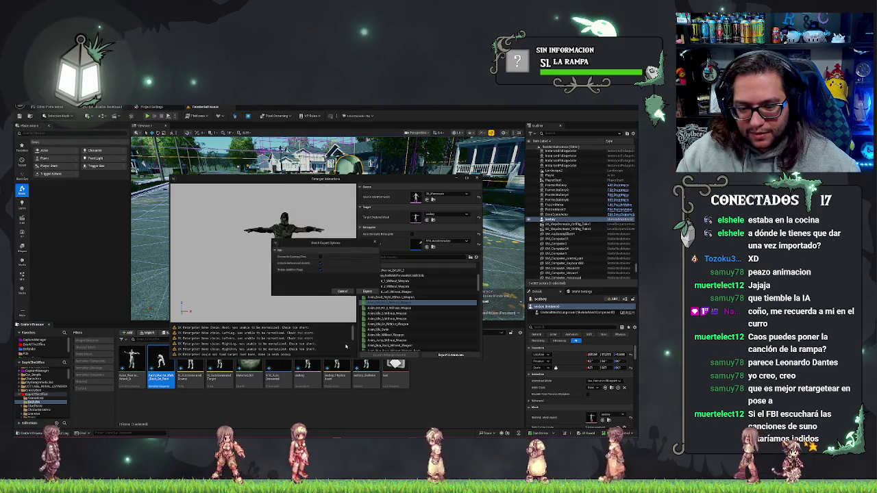
click(357, 293)
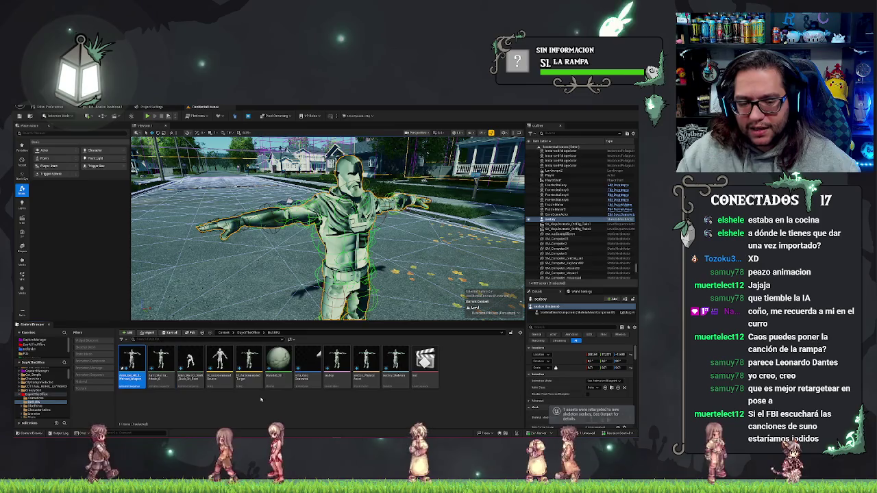
right_click(177, 400)
click(131, 360)
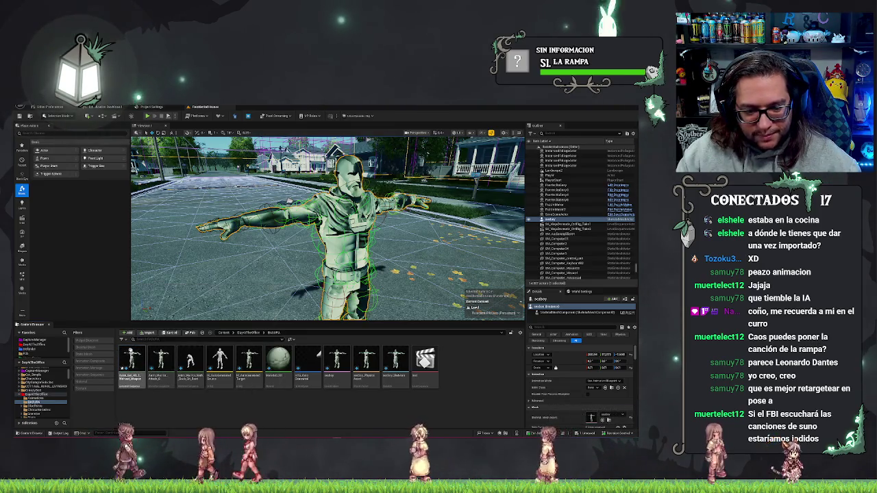
double_click(132, 359)
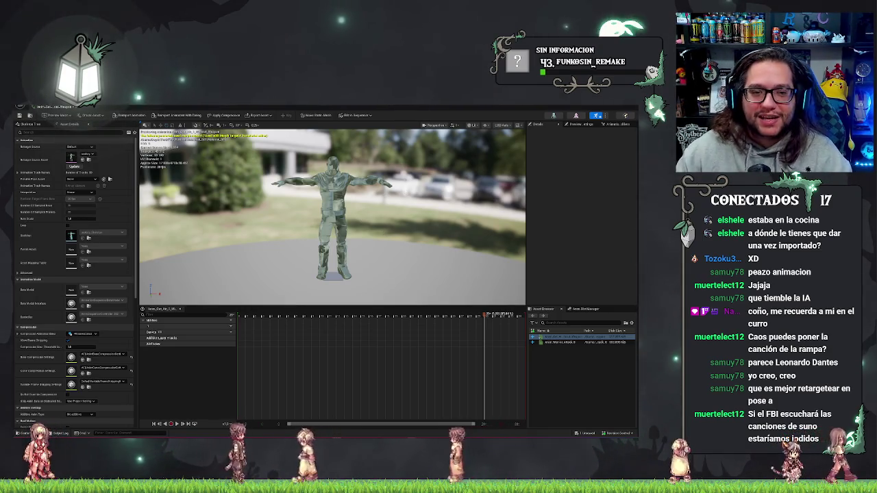
click(44, 107)
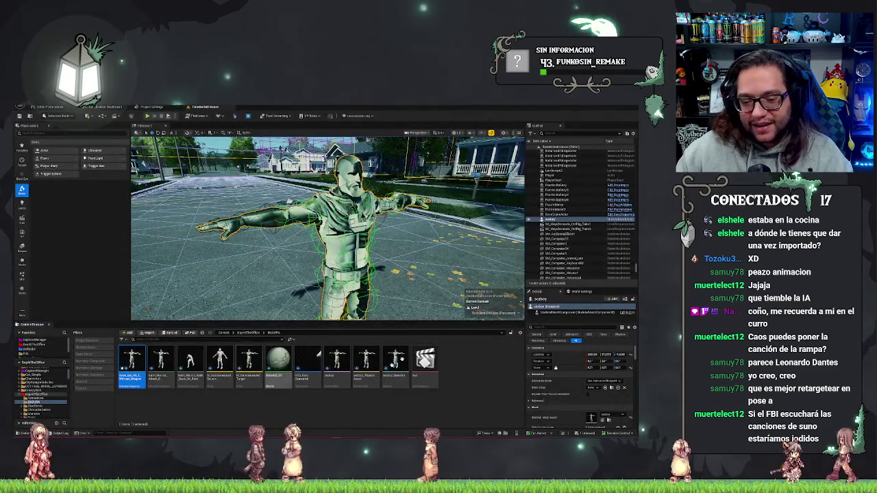
mouse_move(286, 367)
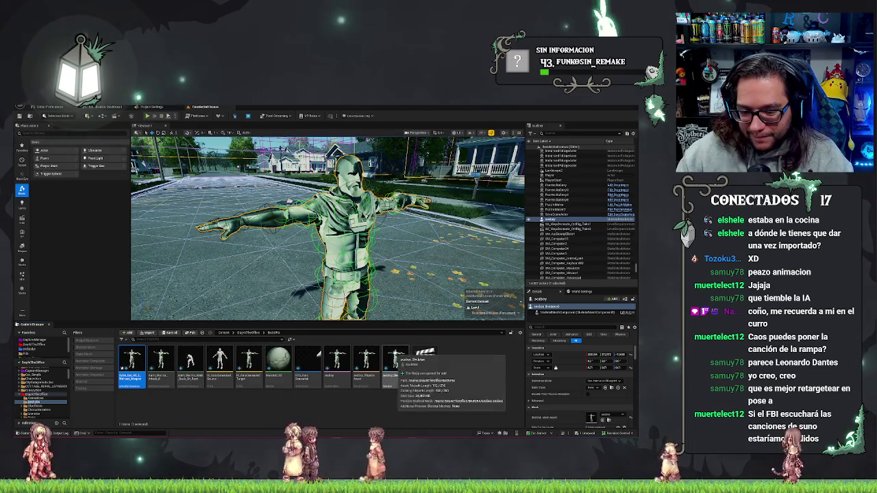
double_click(400, 361)
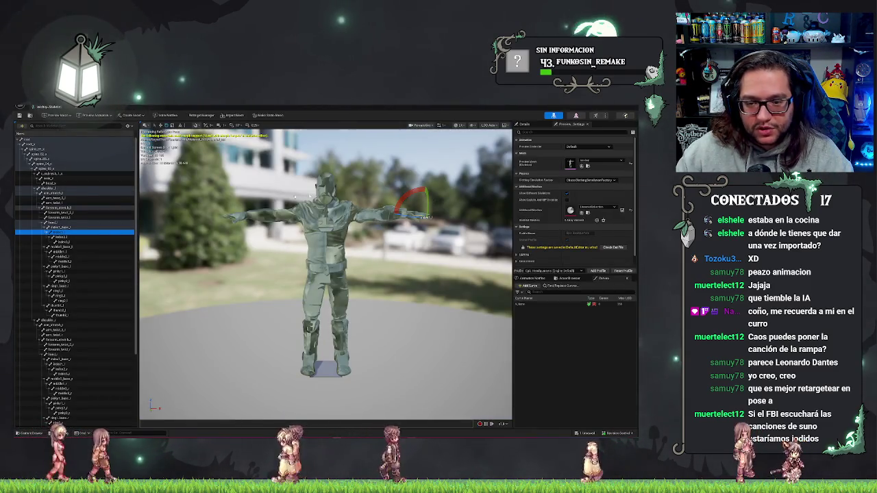
click(322, 189)
click(339, 196)
mouse_move(355, 199)
mouse_down()
mouse_move(363, 206)
mouse_move(353, 202)
mouse_up()
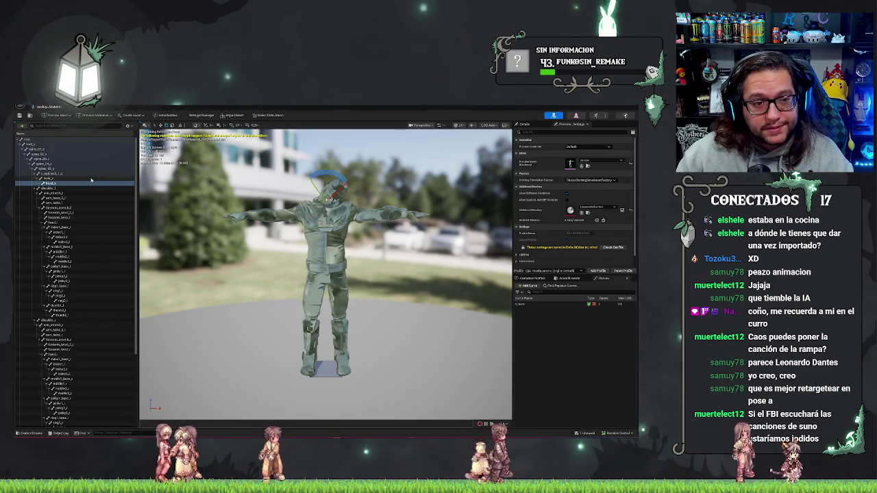
key(alt+Tab)
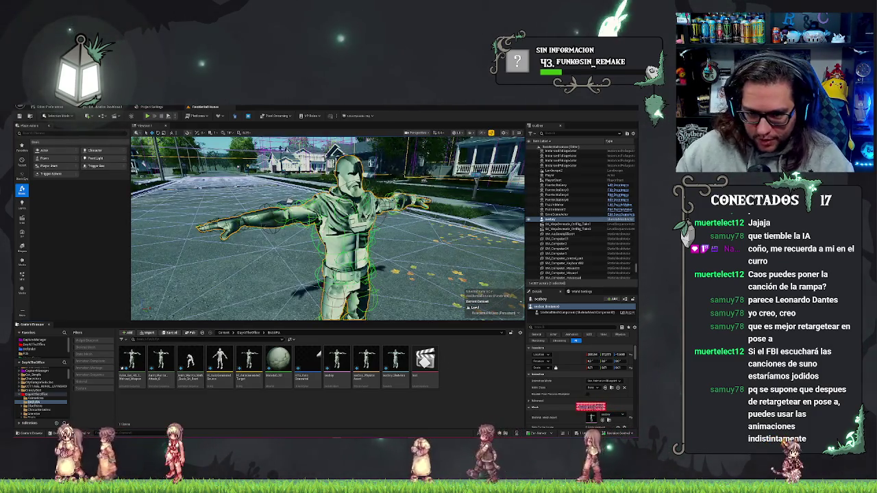
Frame the camouflaged character and assign an animation blueprint as its Anim Class.
key(f)
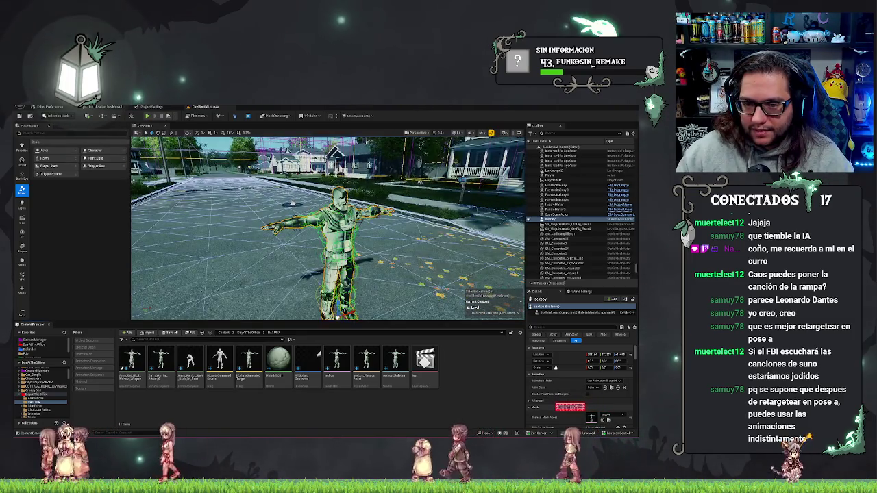
key(f)
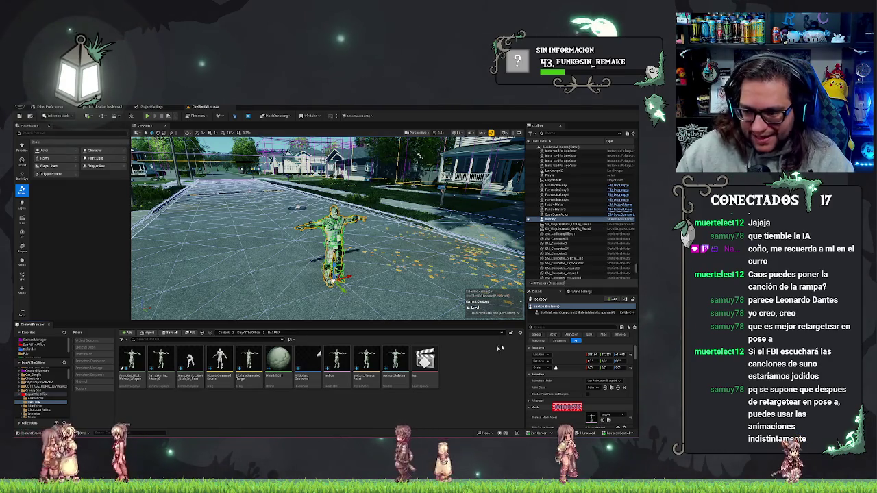
click(594, 388)
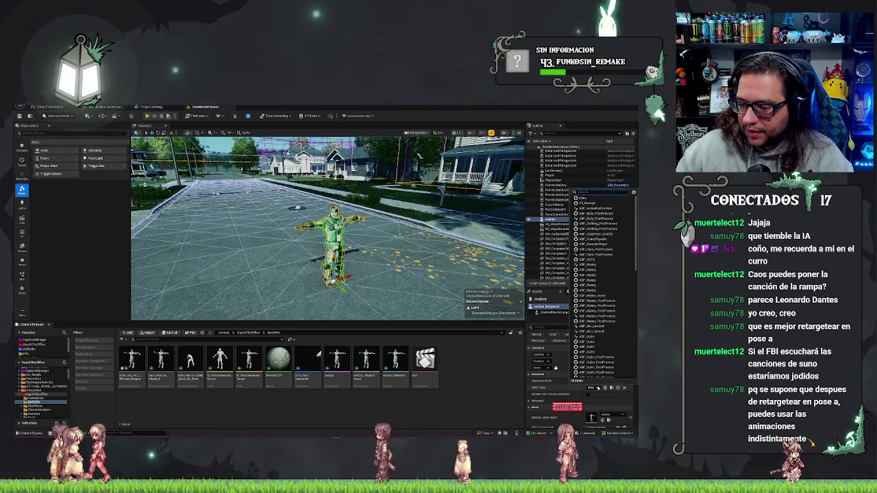
click(600, 328)
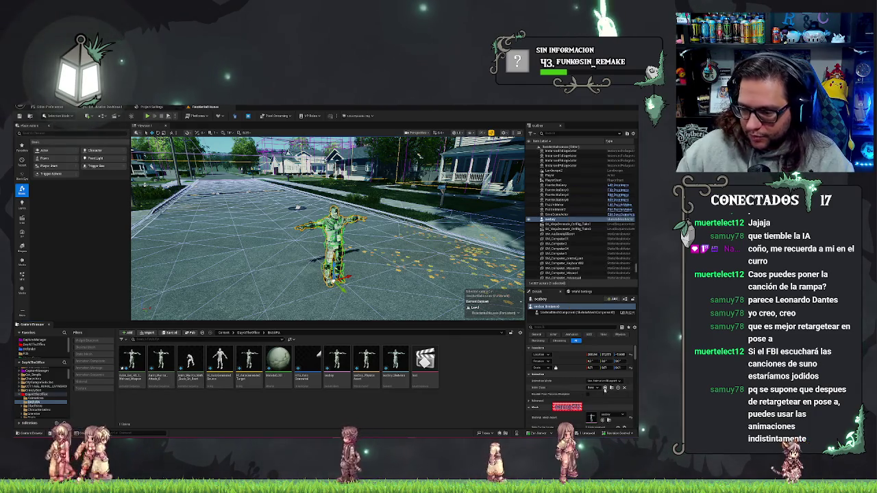
Try a single animation to play, then switch the Anim Class to a different ABP_ blueprint.
click(602, 391)
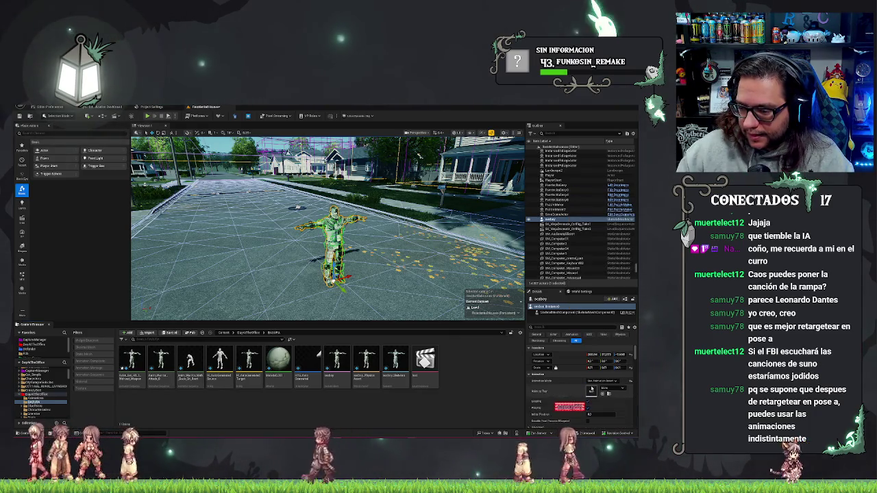
click(603, 389)
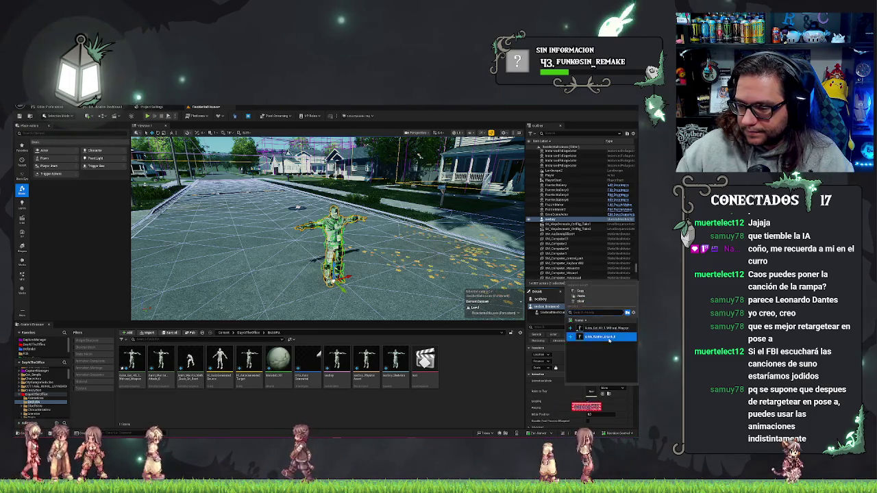
click(608, 338)
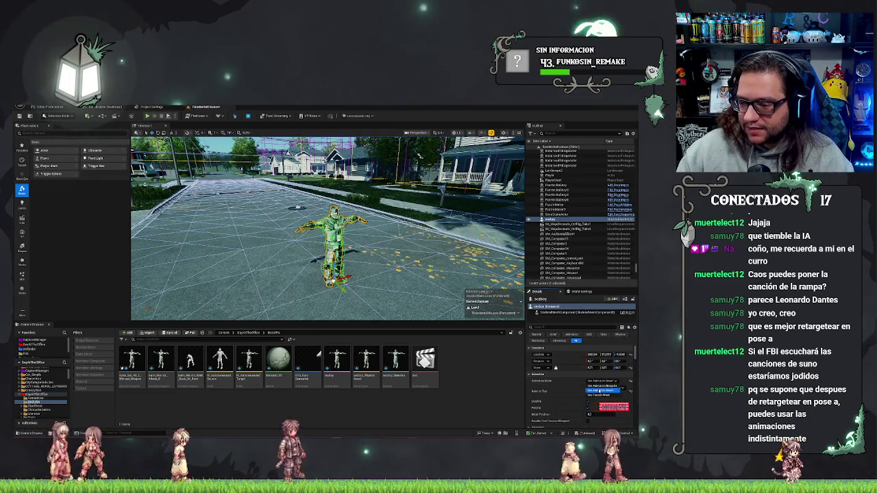
click(588, 389)
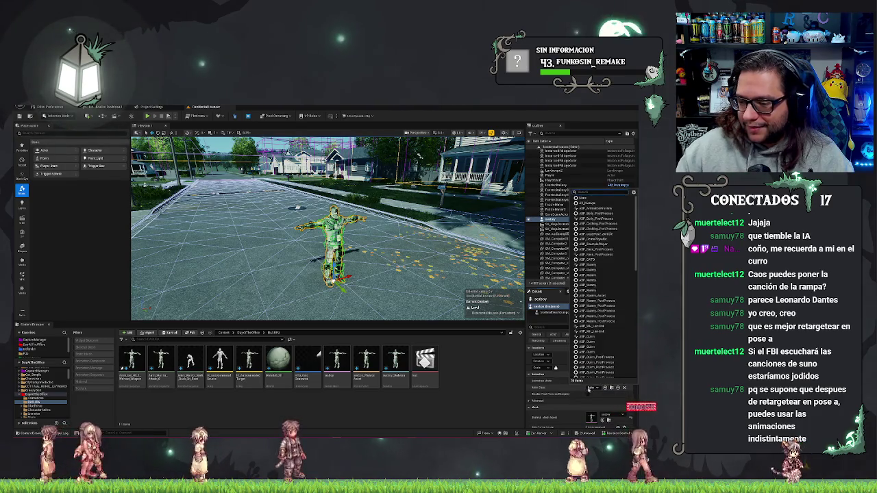
click(582, 342)
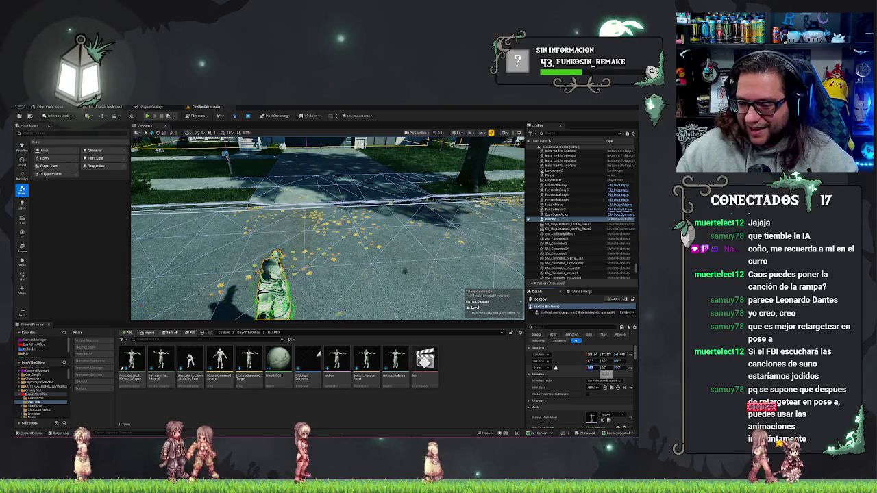
click(590, 368)
Scale the character to 5, set Animation Mode to Use Animation Asset, and view it over the town.
text(5)
key(Return)
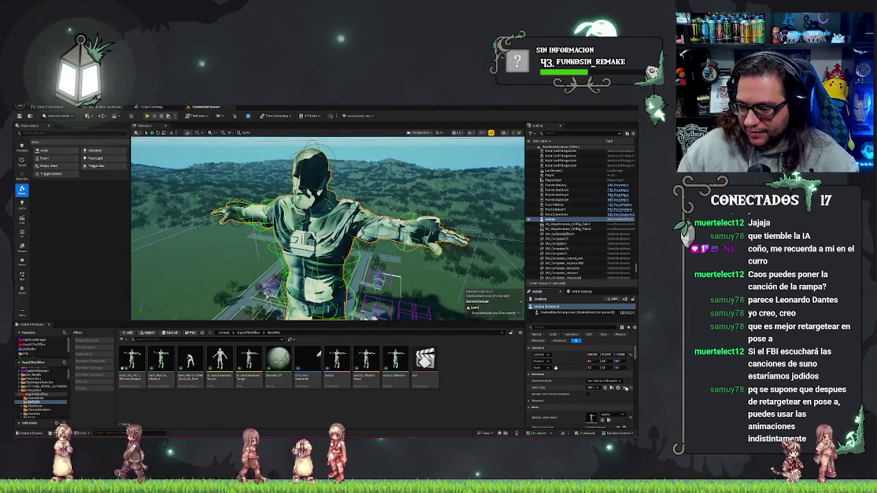
click(614, 391)
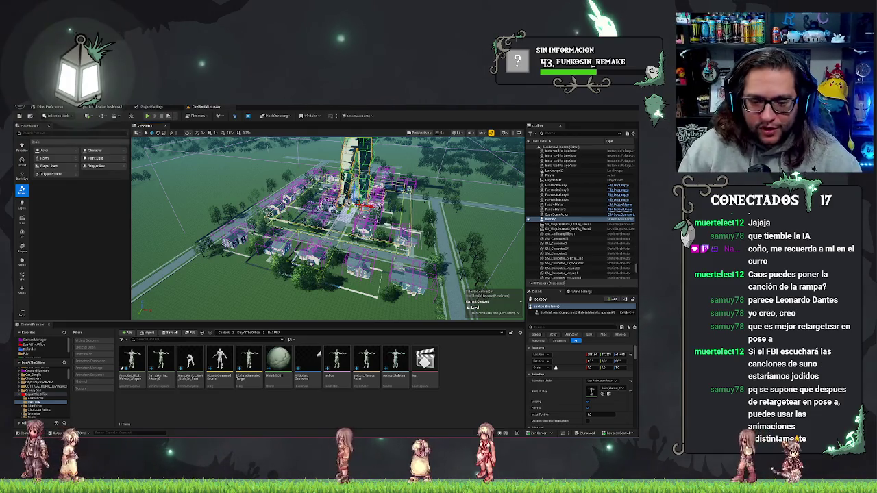
key(f)
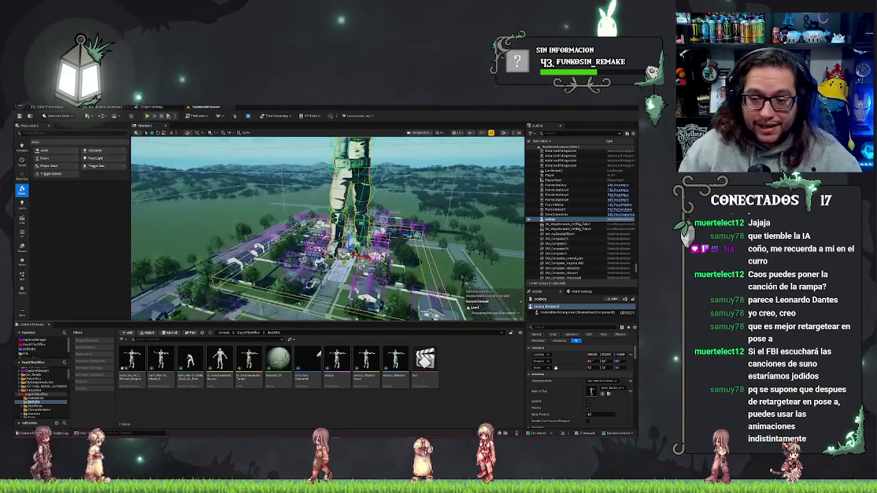
right_click(404, 254)
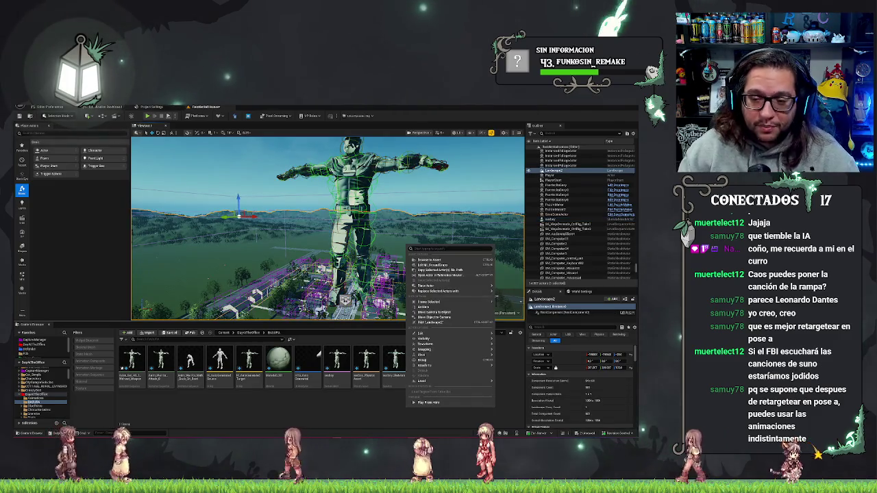
key(Escape)
drag(329, 226, 288, 199)
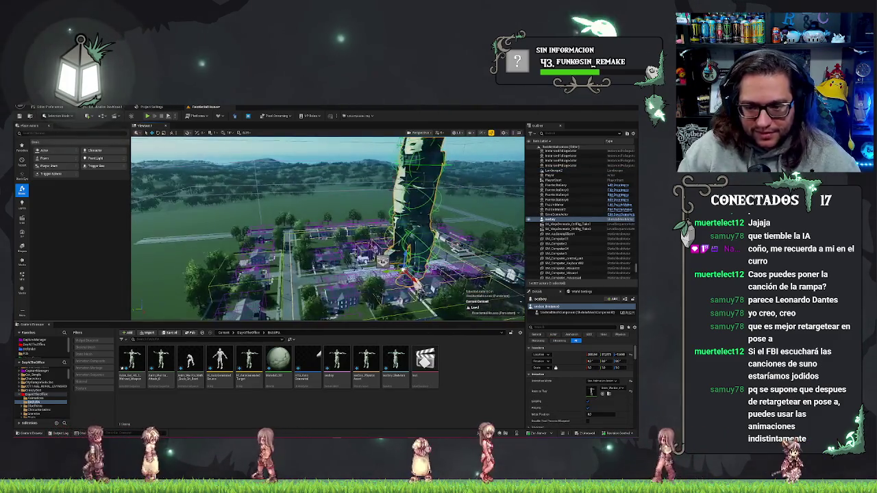